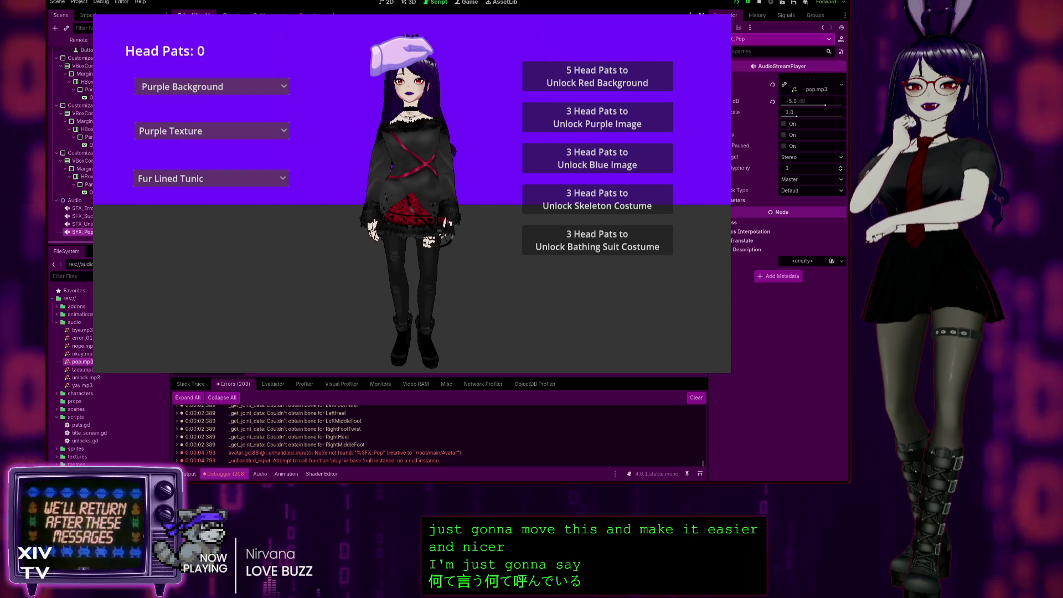
- In the Avatar scene, add a Node2D and rename it Audio
click(302, 14)
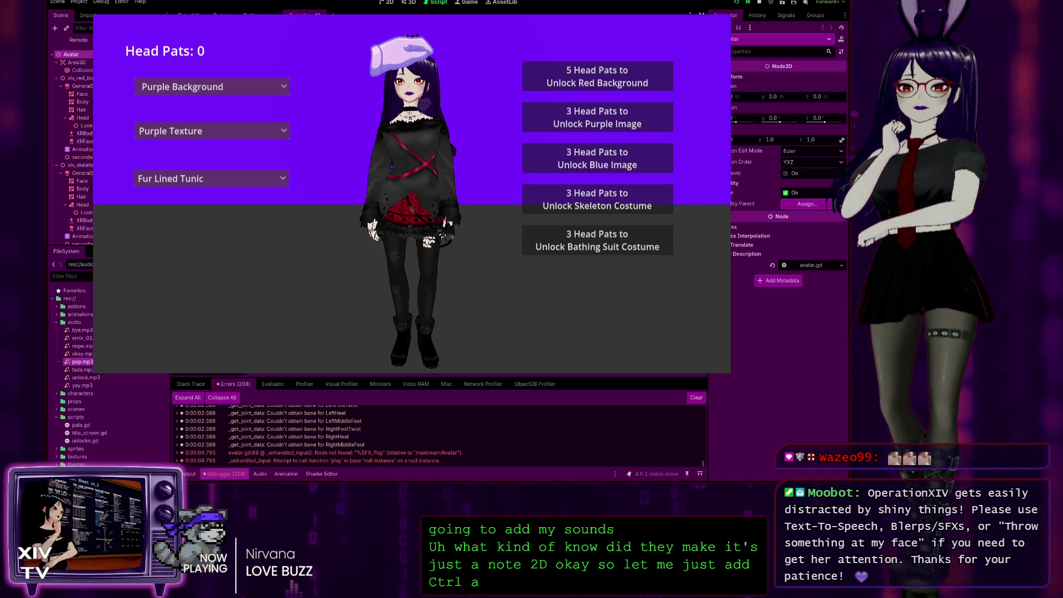
key(Return)
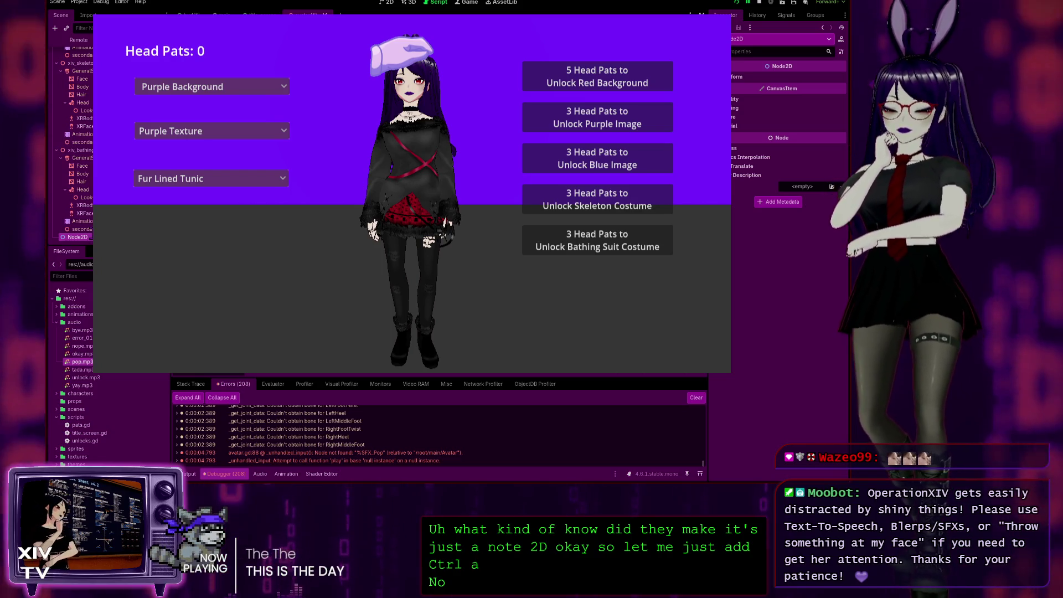
key(F2)
text(Audio)
key(Return)
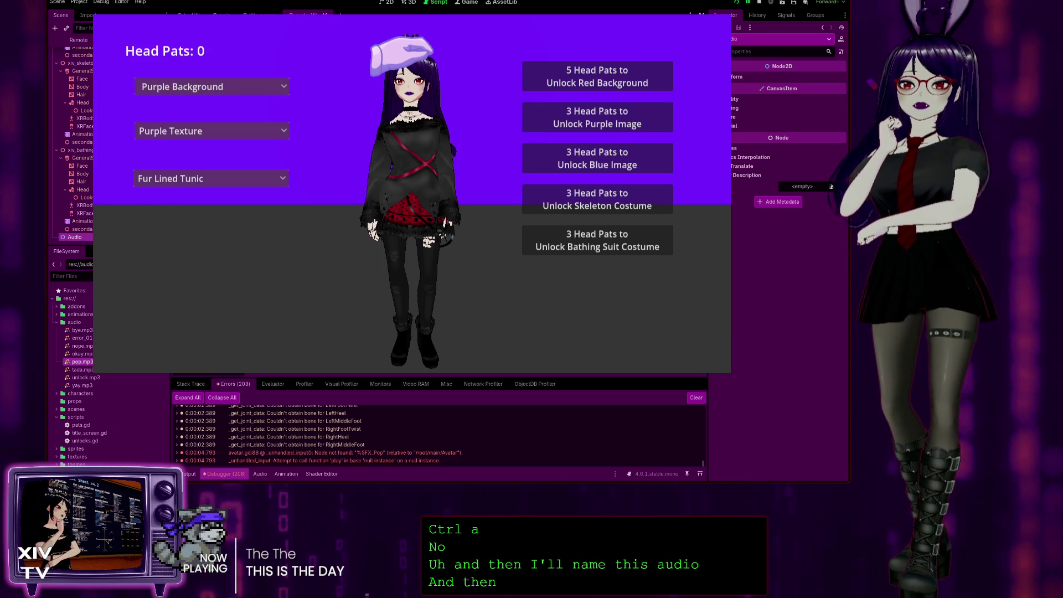
- Add an SFX_Pop AudioStreamPlayer under Audio and assign pop.mp3 as its stream
key(Return)
text(SFX_Pop)
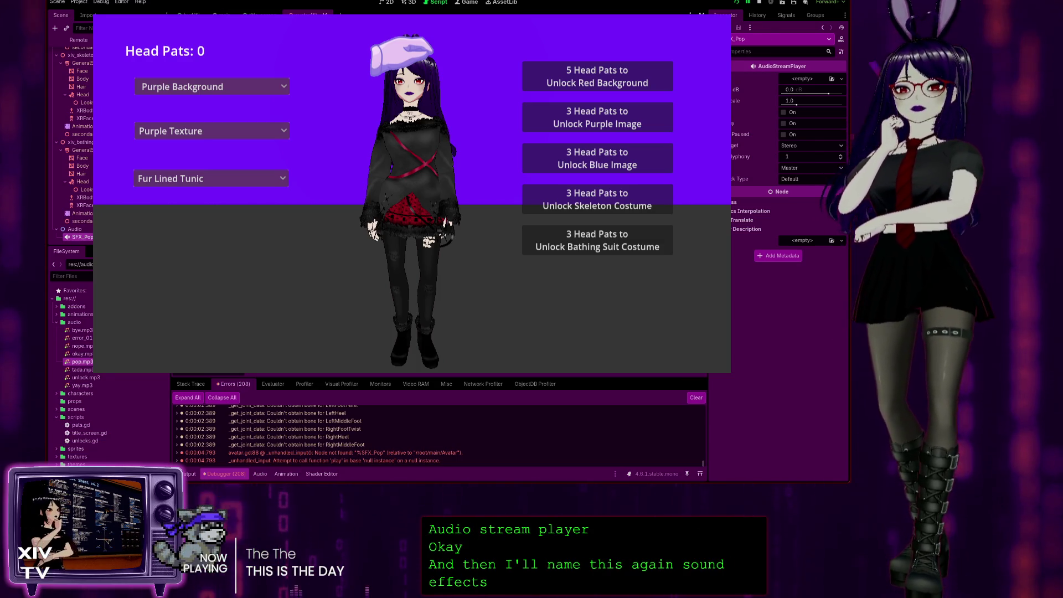
click(75, 208)
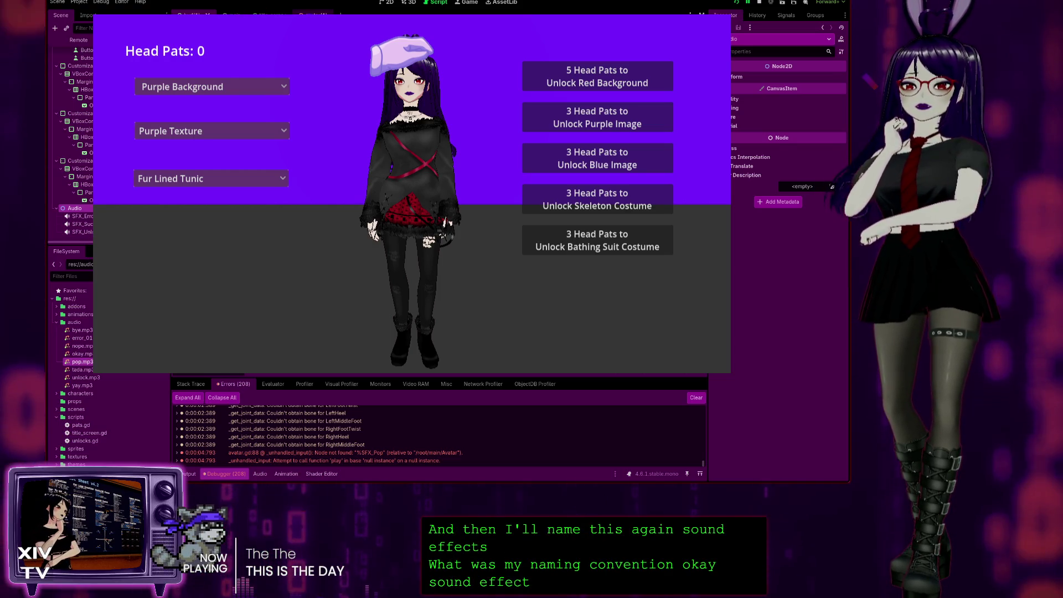
click(82, 237)
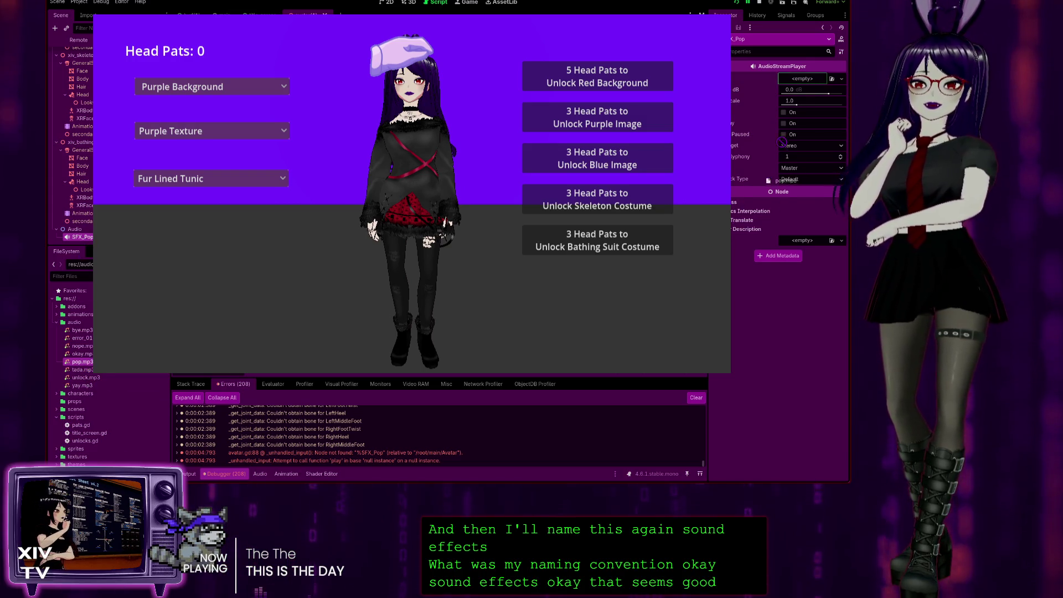
drag(803, 83, 805, 86)
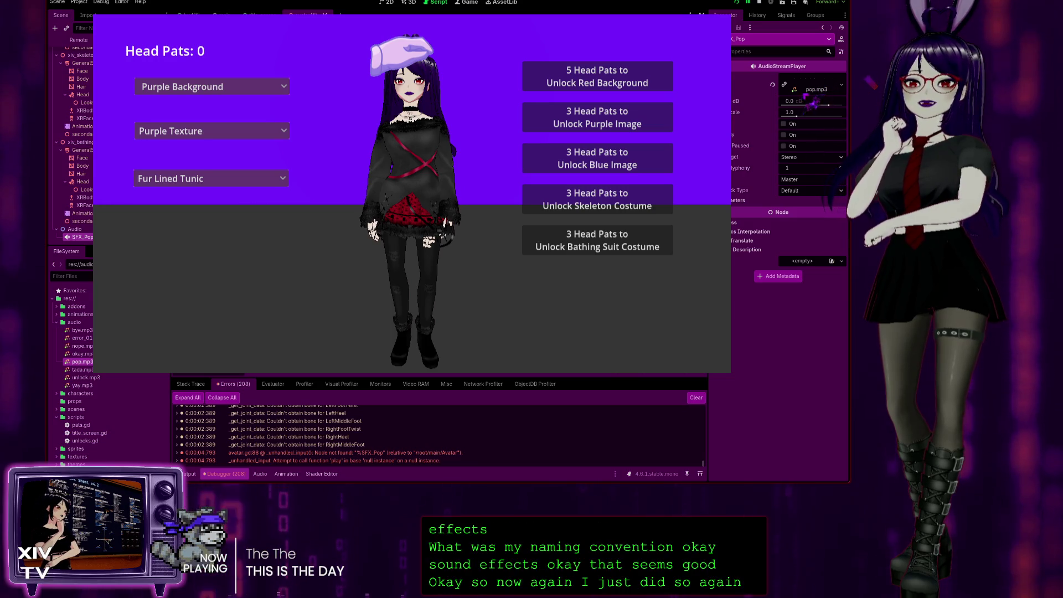
- Stop the pop.mp3 editor preview, clear the Debugger error log, and close the running game
click(813, 86)
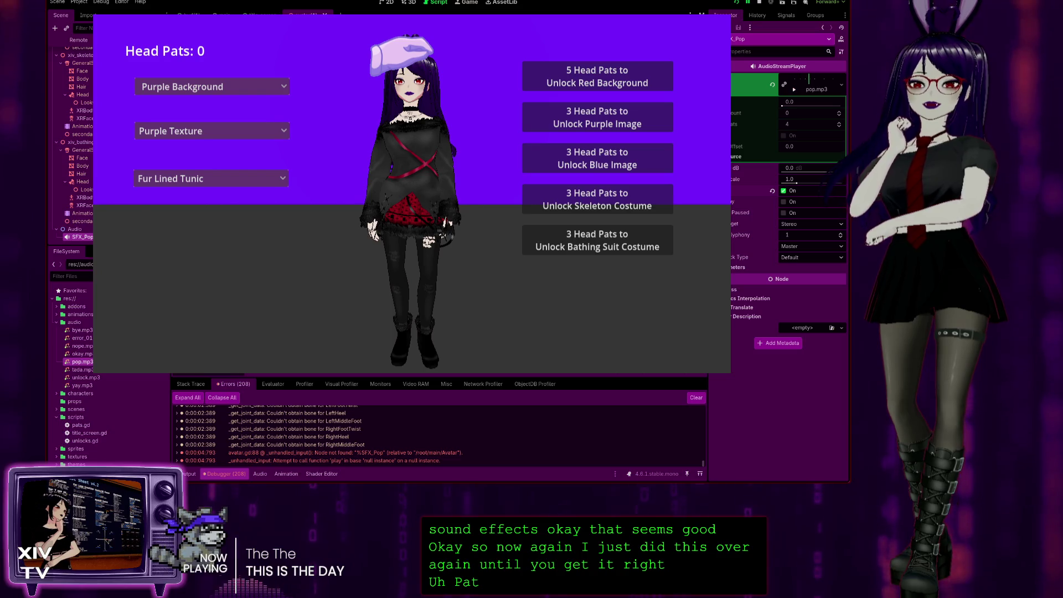
click(783, 190)
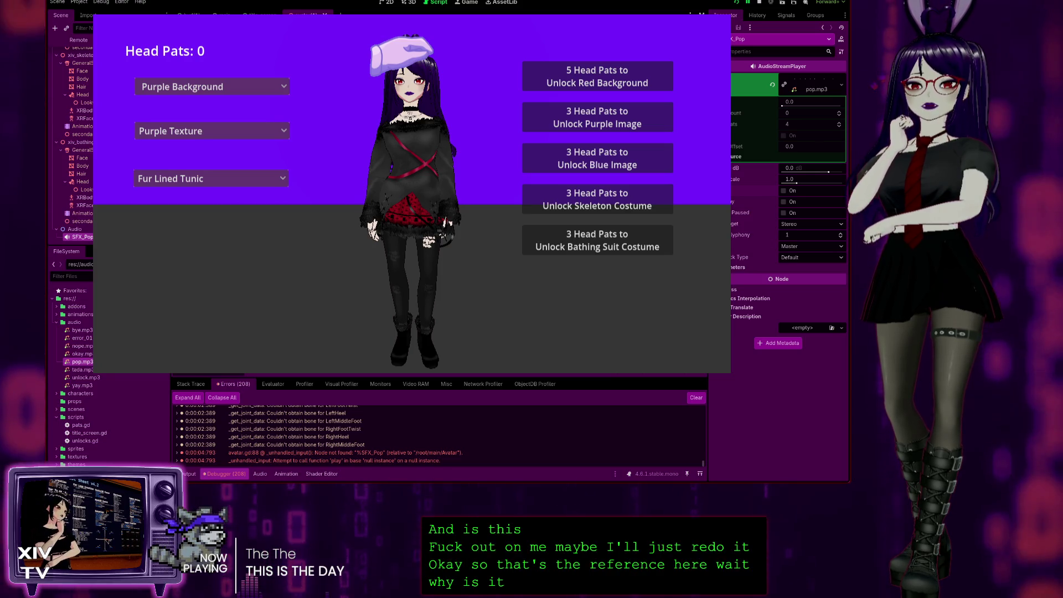
click(696, 399)
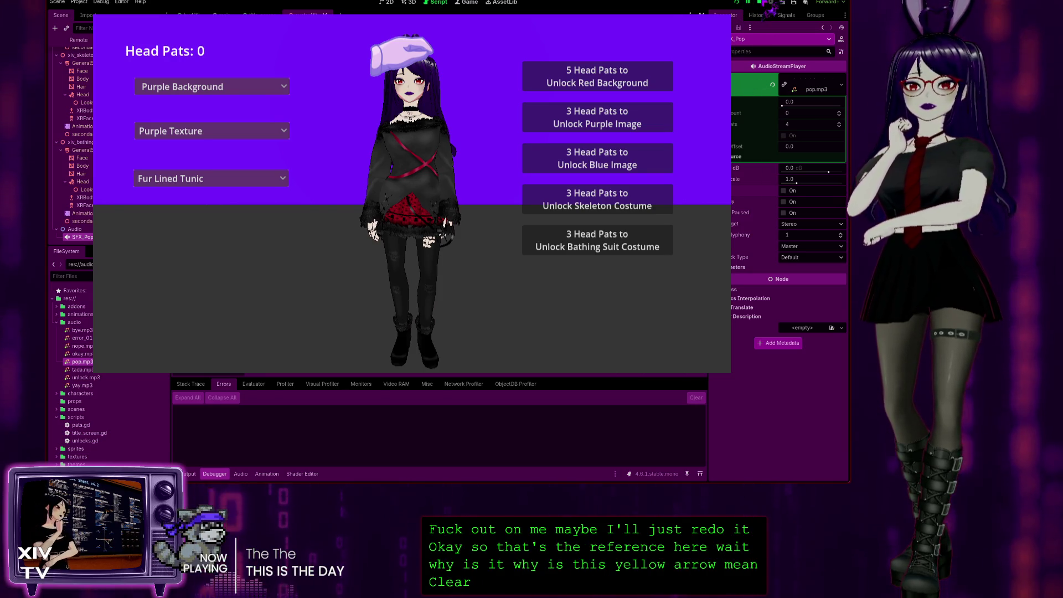
key(F8)
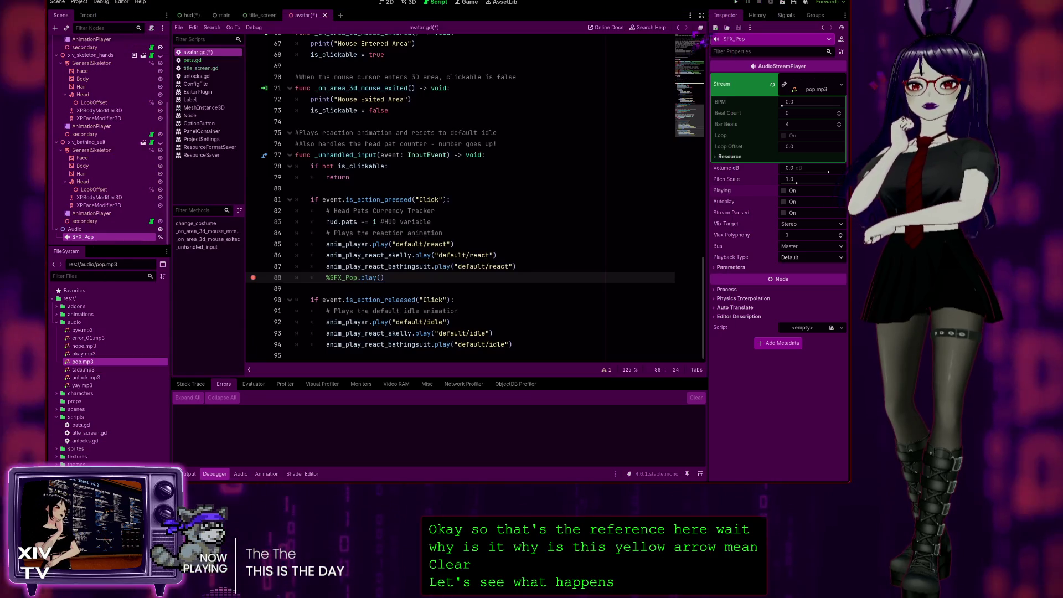
- Save and run the project, press Start, and pat the avatar's head
key(F5)
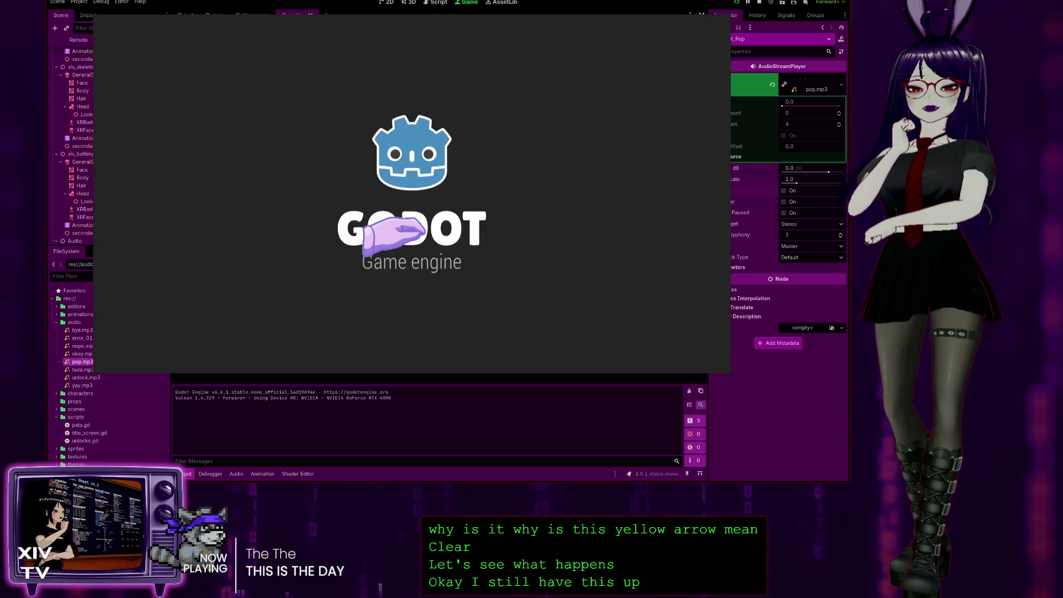
click(382, 165)
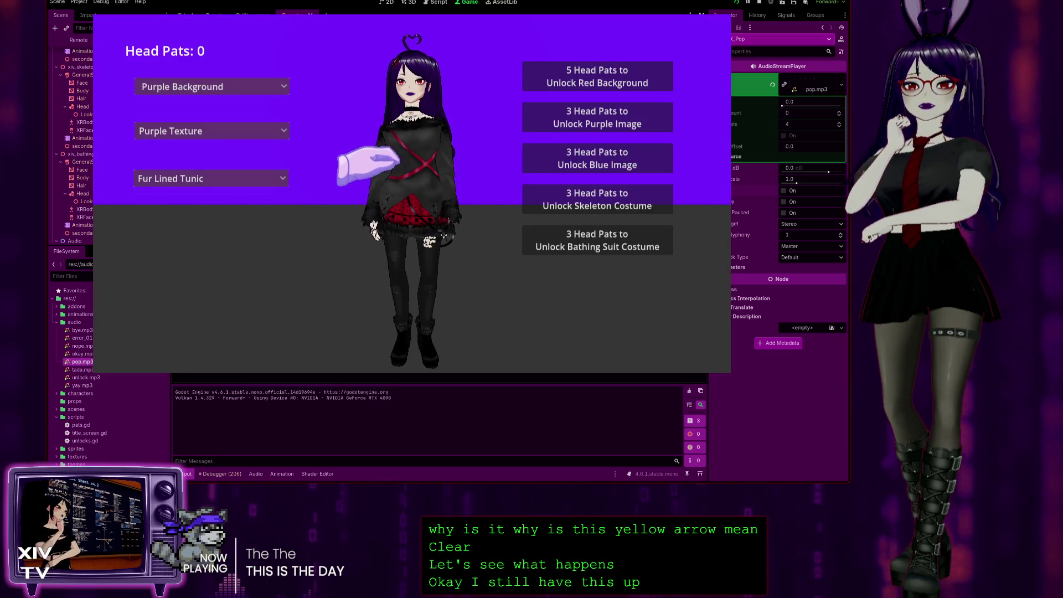
click(404, 51)
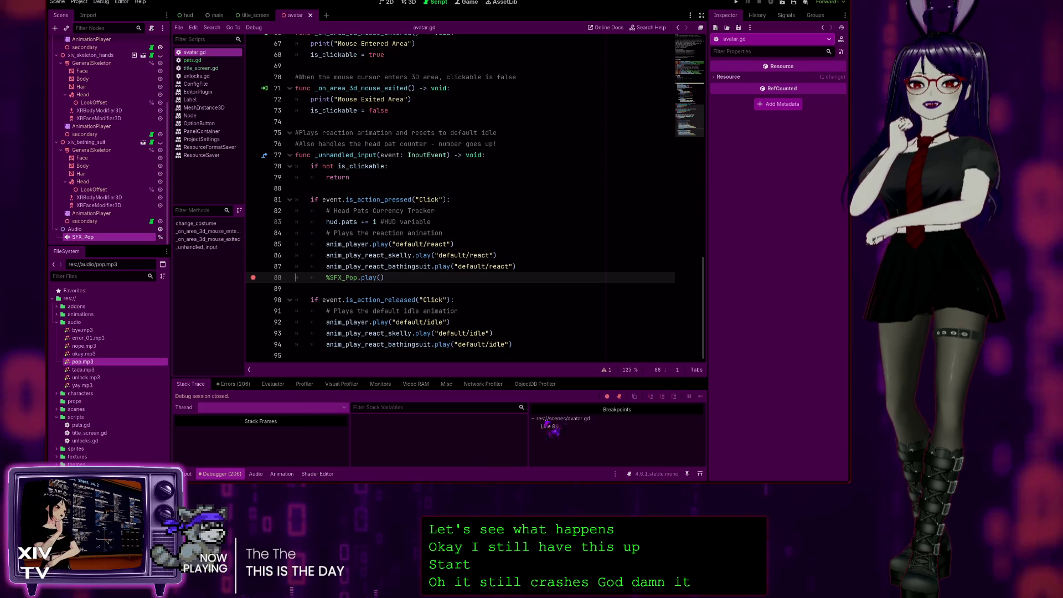
- Scroll through the Errors tab, clear it, and select SFX_Pop to show it in the Inspector
click(230, 385)
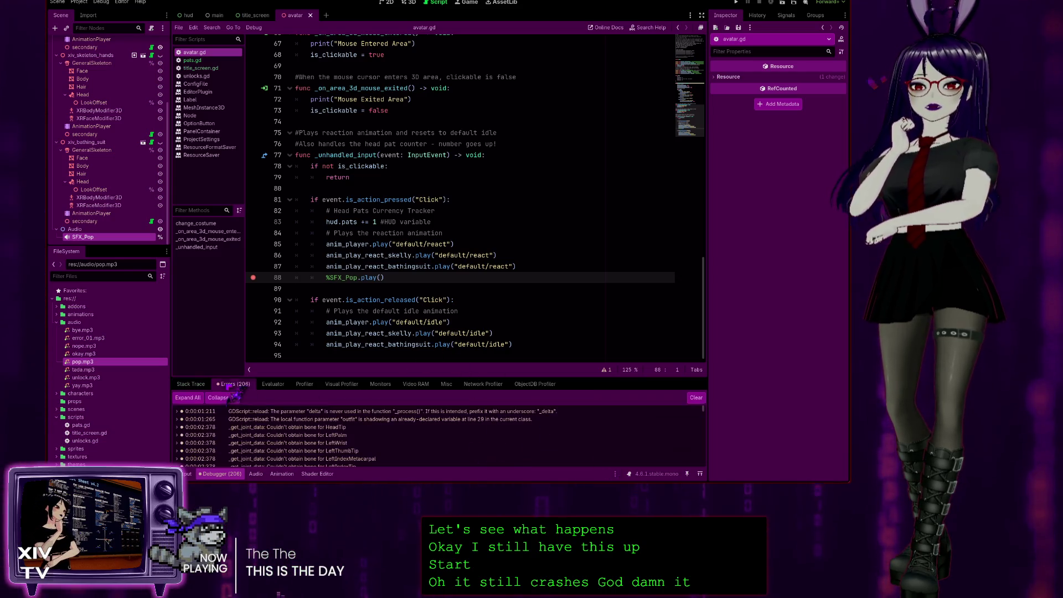
drag(702, 410, 713, 477)
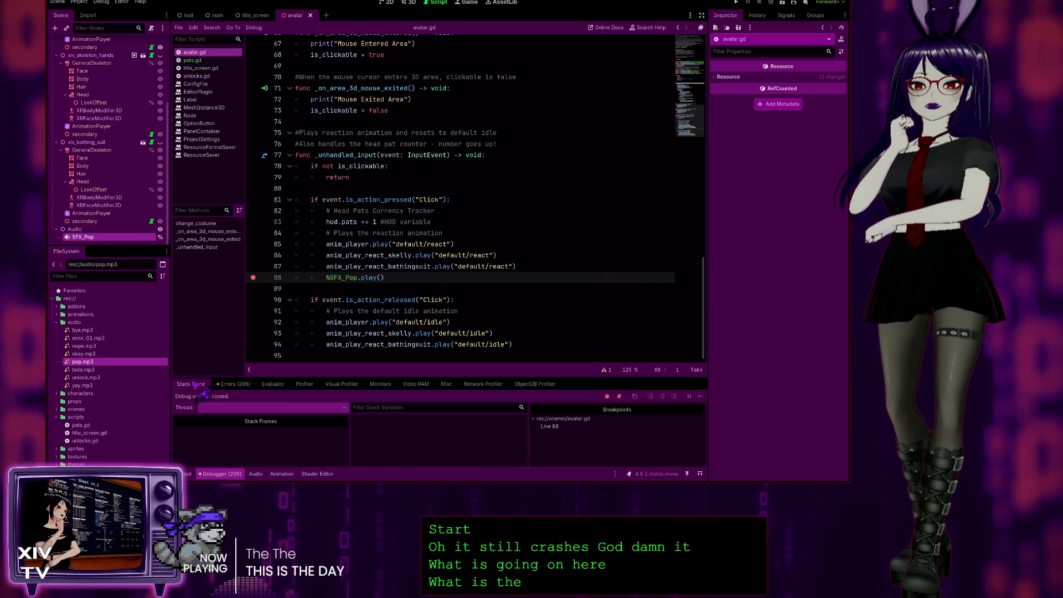
click(233, 383)
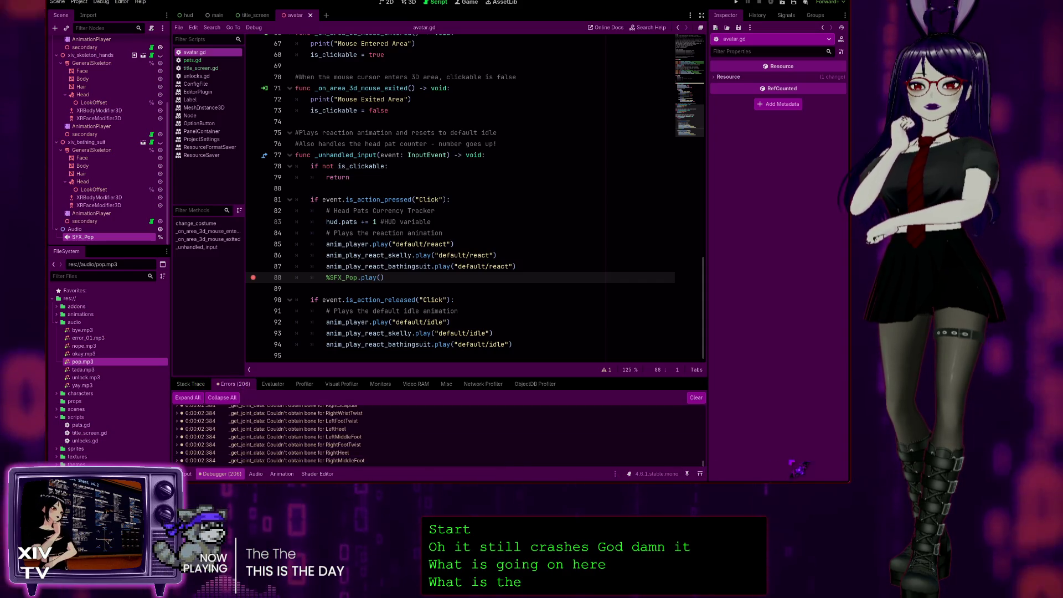
drag(702, 463, 716, 404)
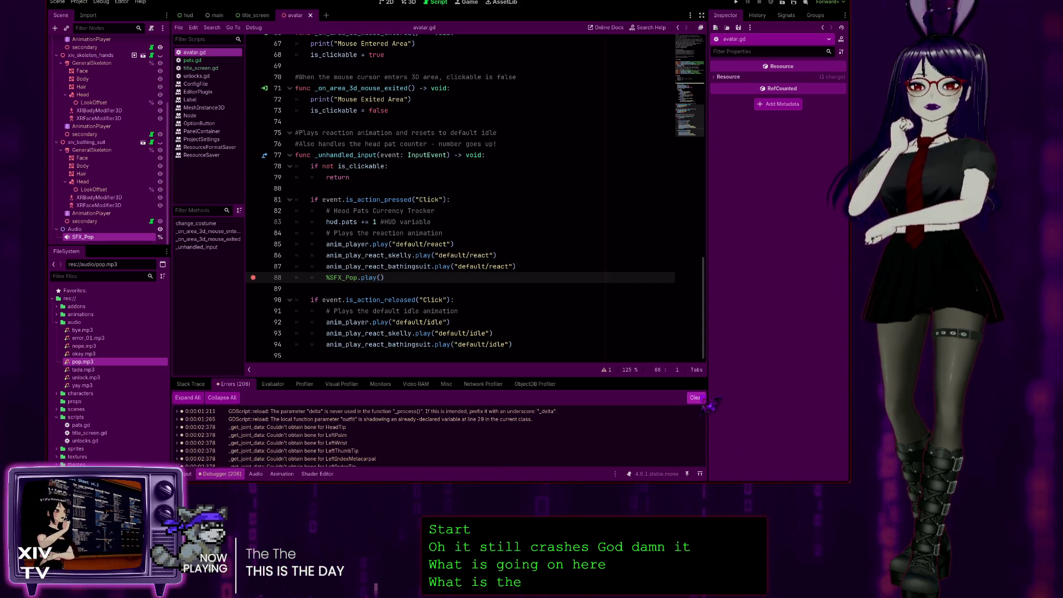
click(696, 398)
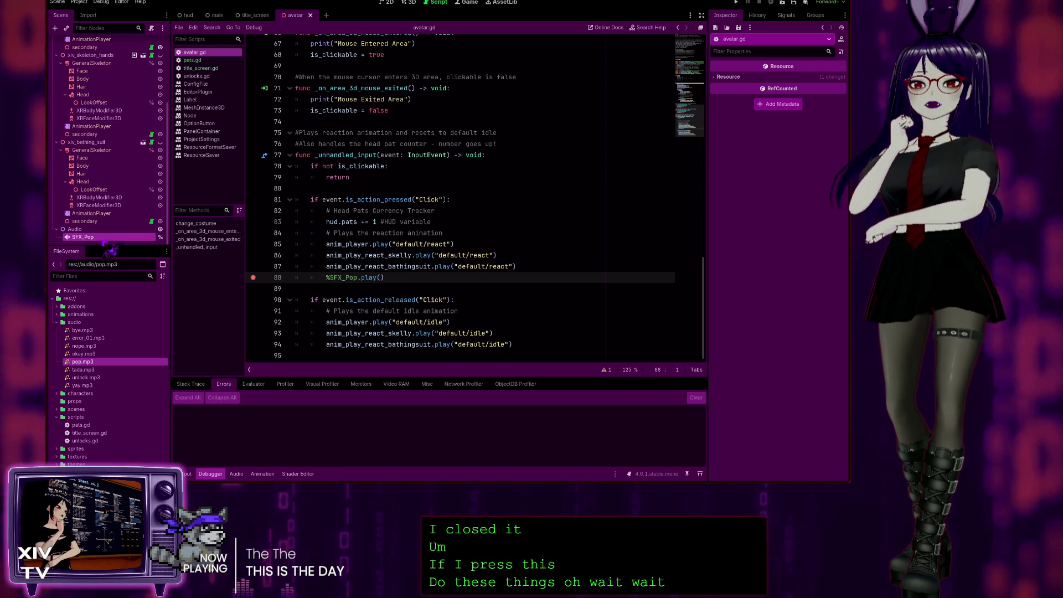
click(106, 238)
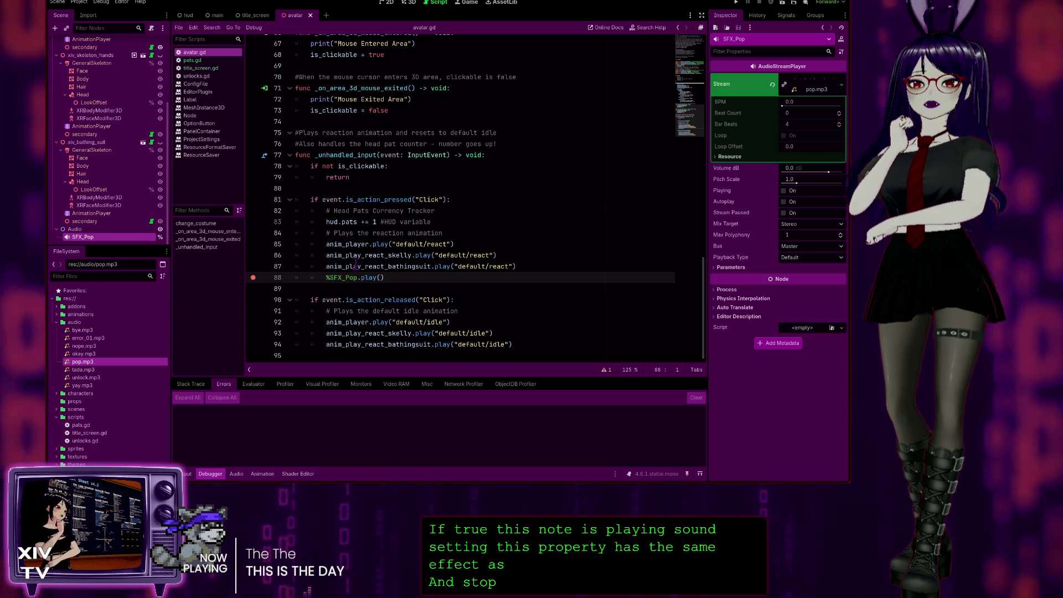
scroll(360, 238, up, 9)
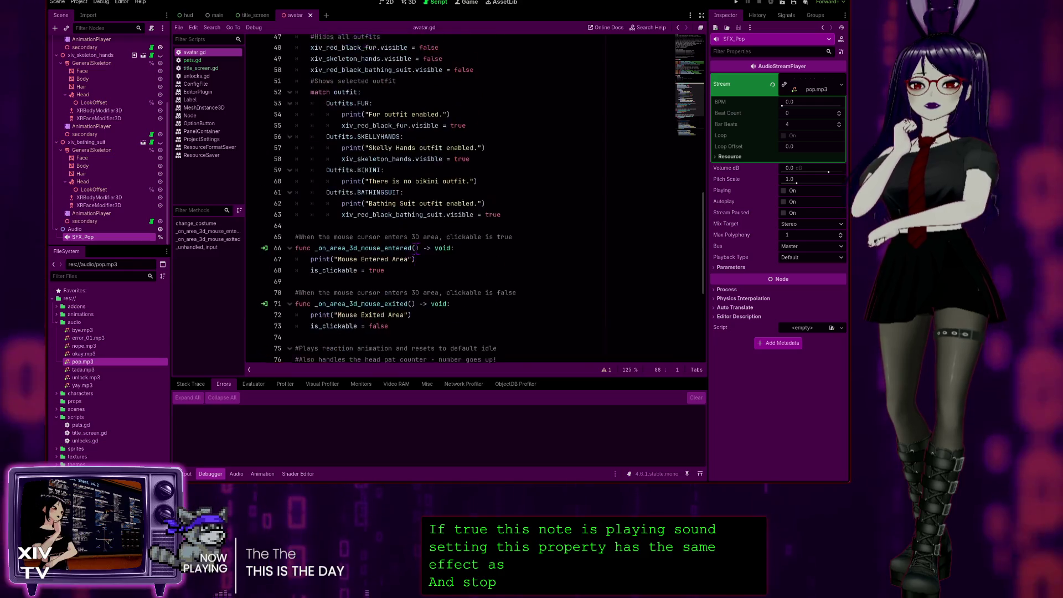
- Scroll through the pats.gd script
click(206, 61)
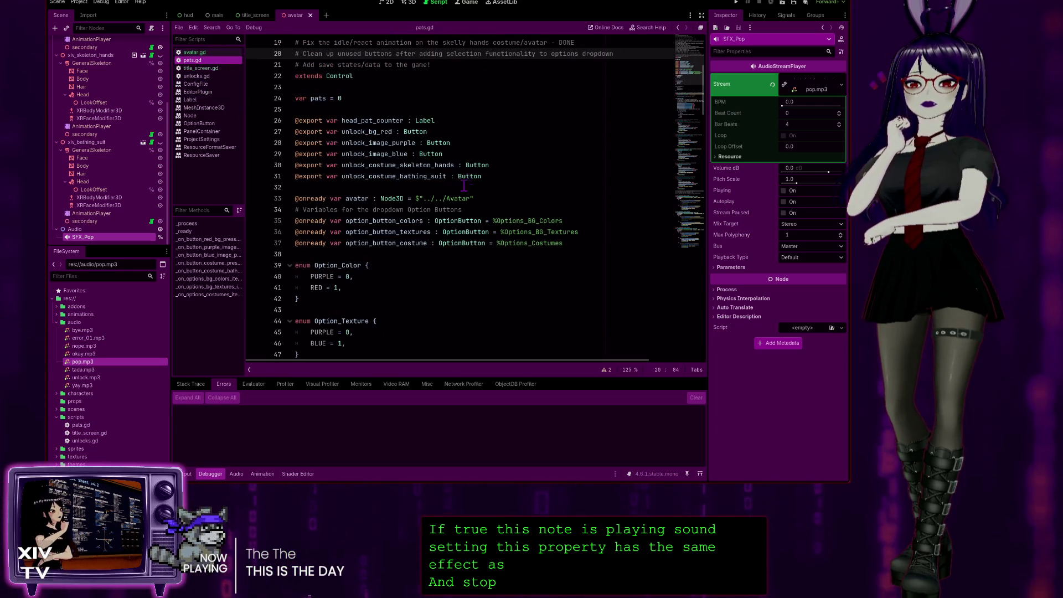
scroll(481, 230, down, 1)
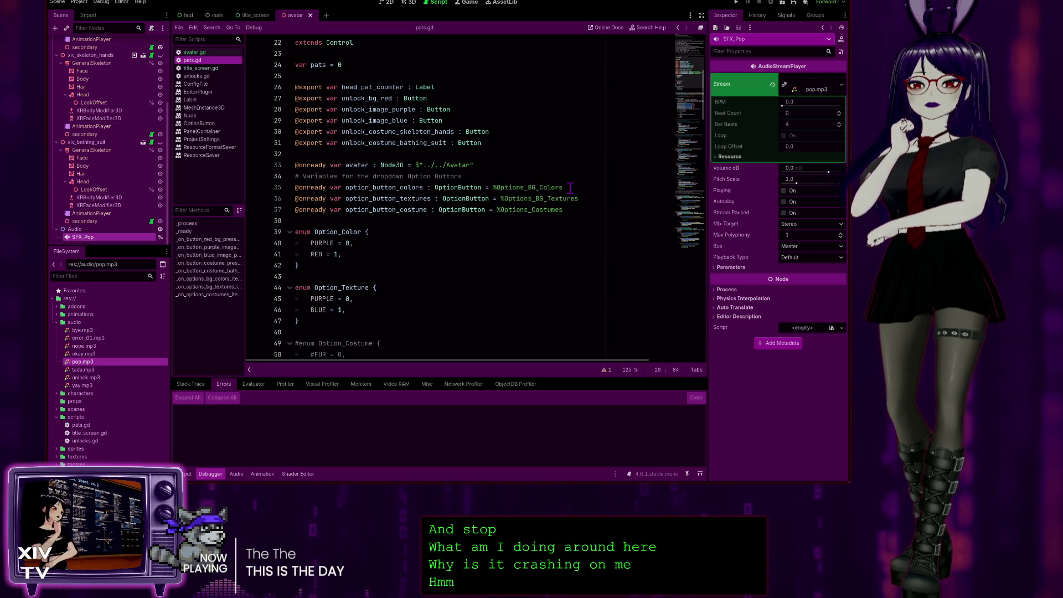
scroll(415, 157, down, 1)
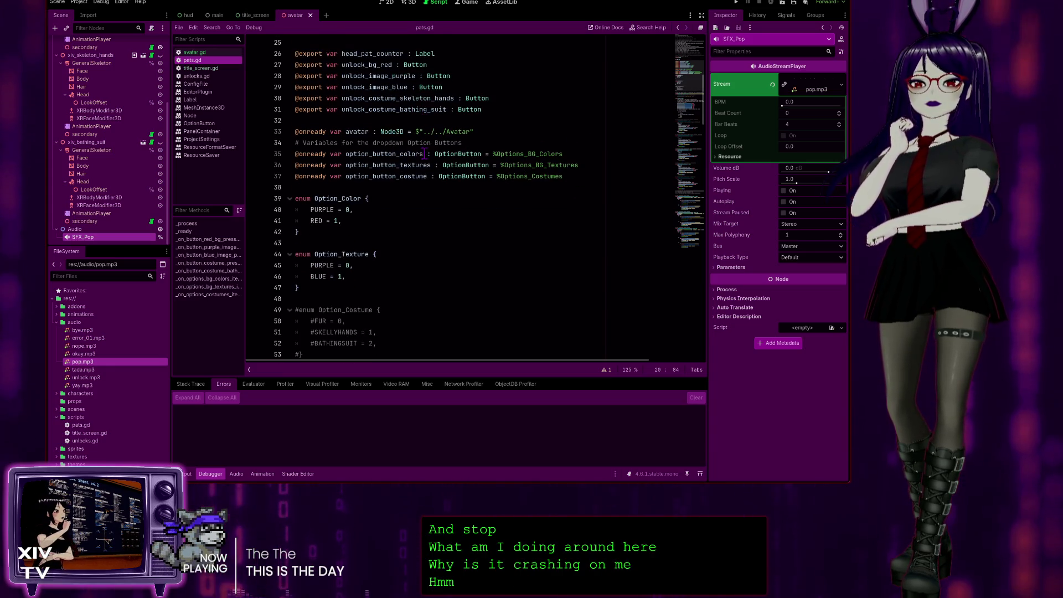
scroll(414, 157, down, 3)
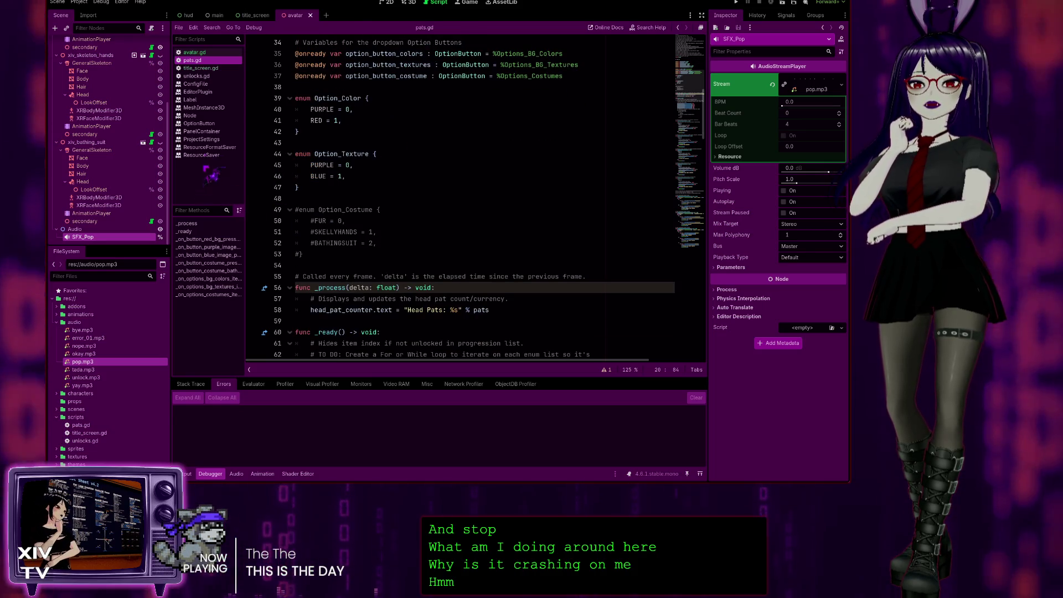
- Read title_screen.gd, then open the title_screen scene with its SFX_Start, SFX_Exit and SFX_Credits players
click(216, 68)
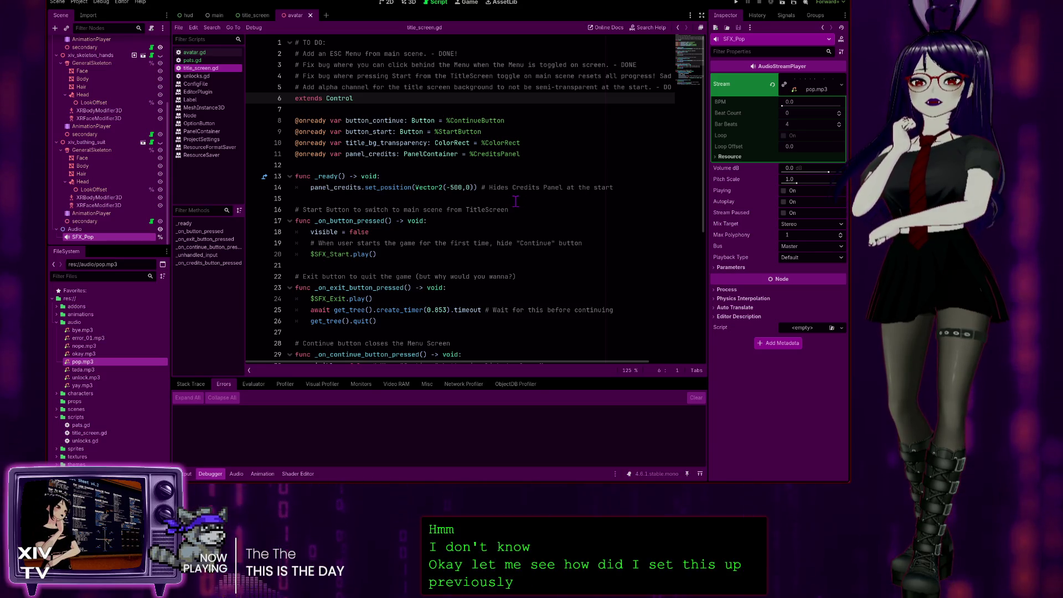
scroll(515, 201, down, 4)
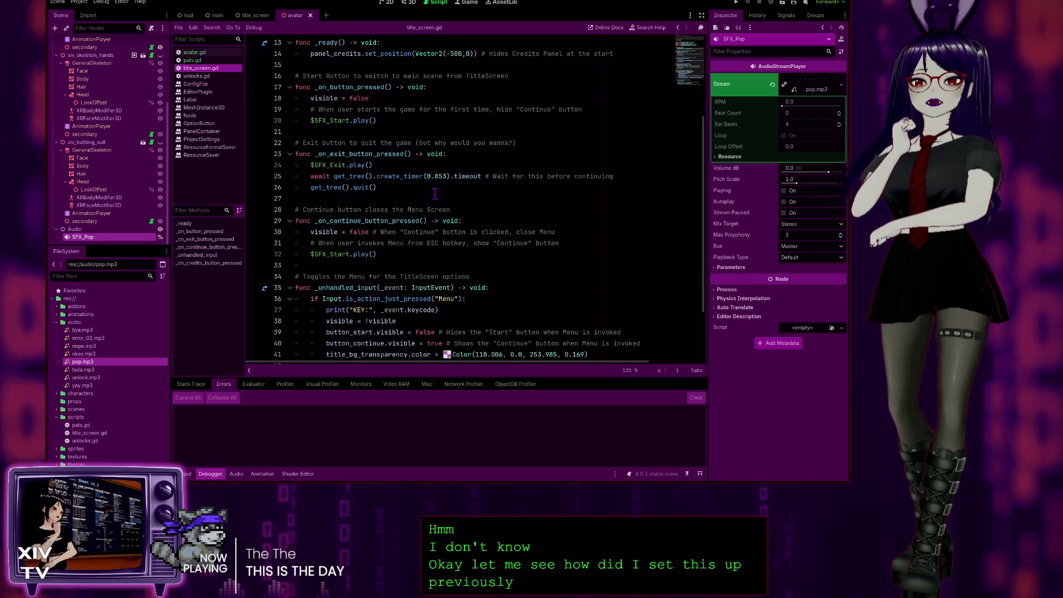
scroll(326, 183, up, 3)
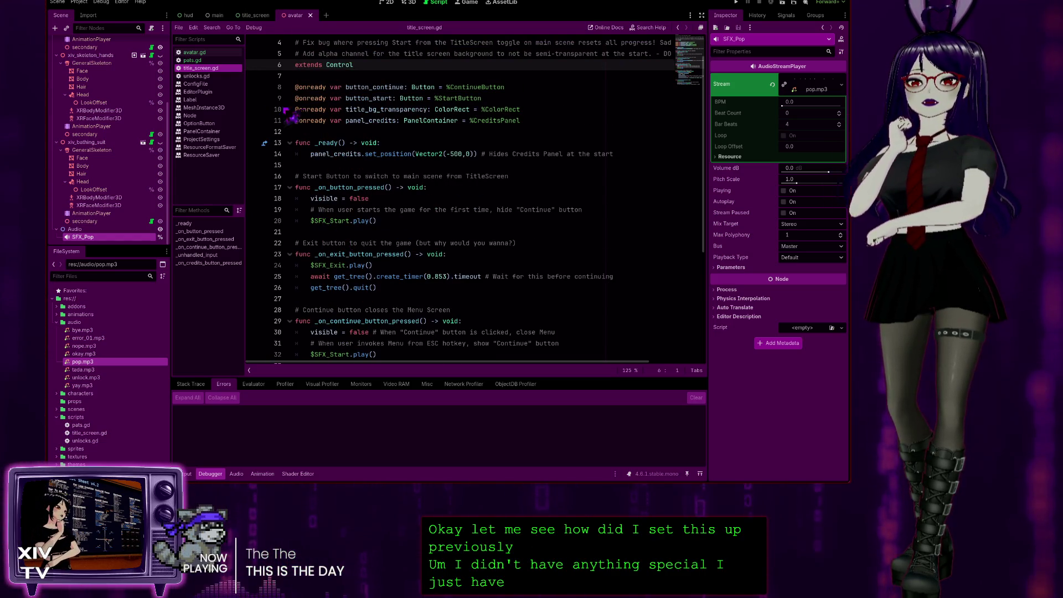
click(253, 16)
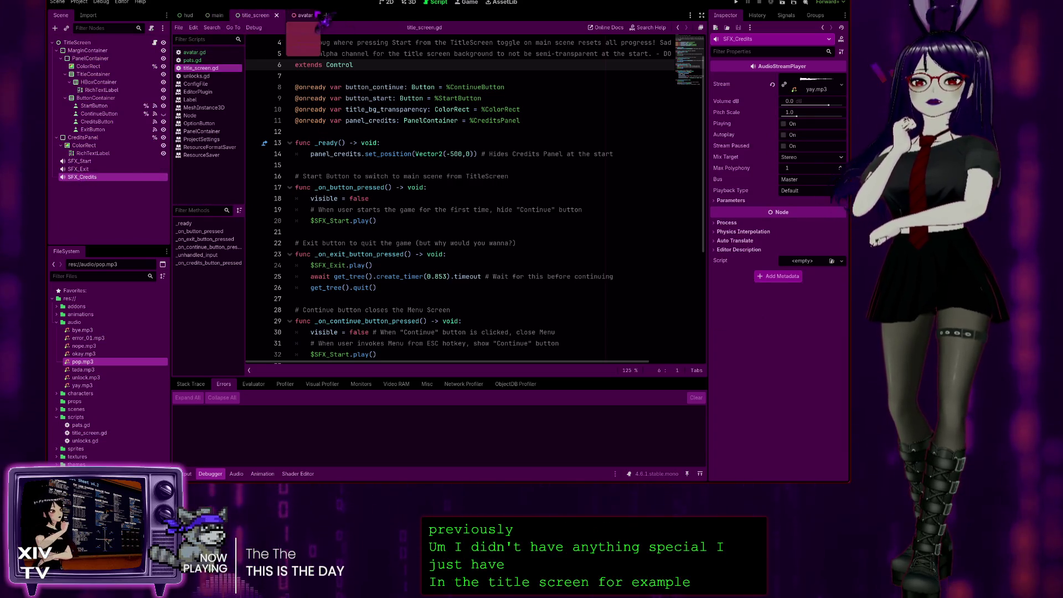
- Check how the title screen references its start sound, then open avatar.gd at _unhandled_input
click(296, 15)
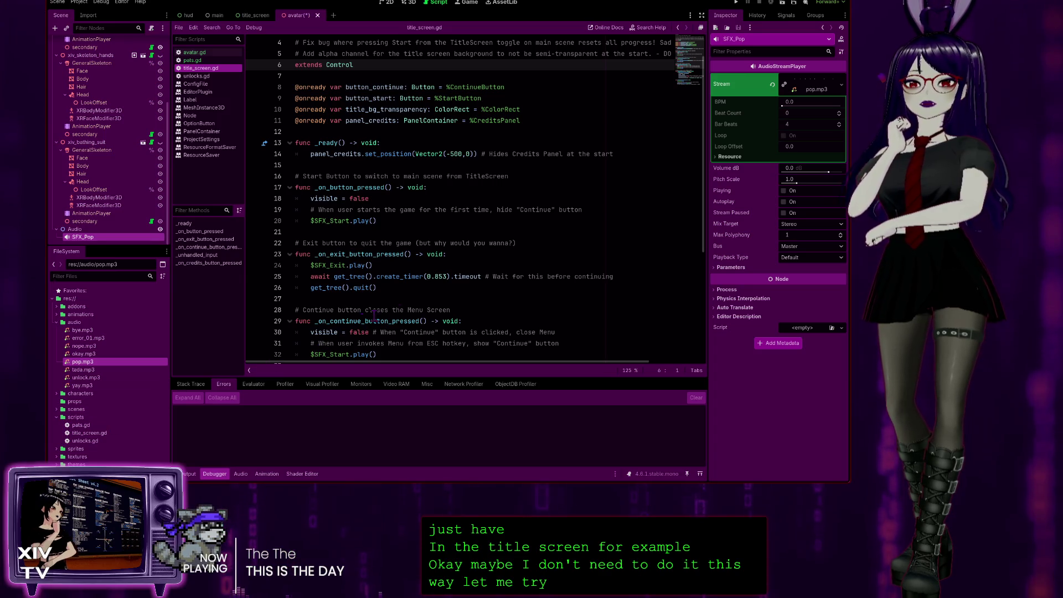
click(407, 309)
click(315, 353)
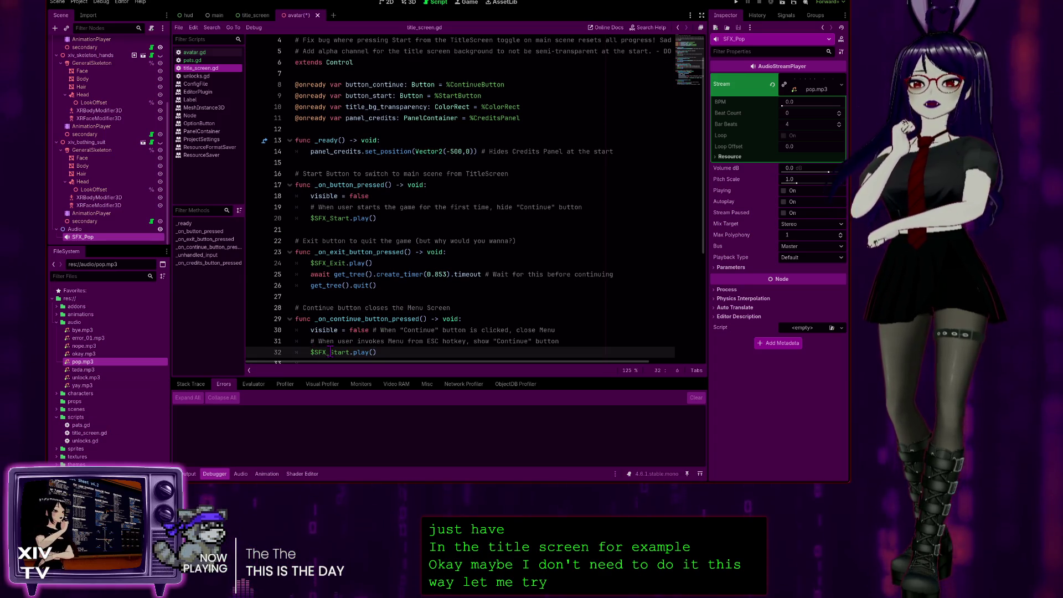
click(194, 52)
scroll(386, 164, down, 2)
scroll(386, 164, down, 9)
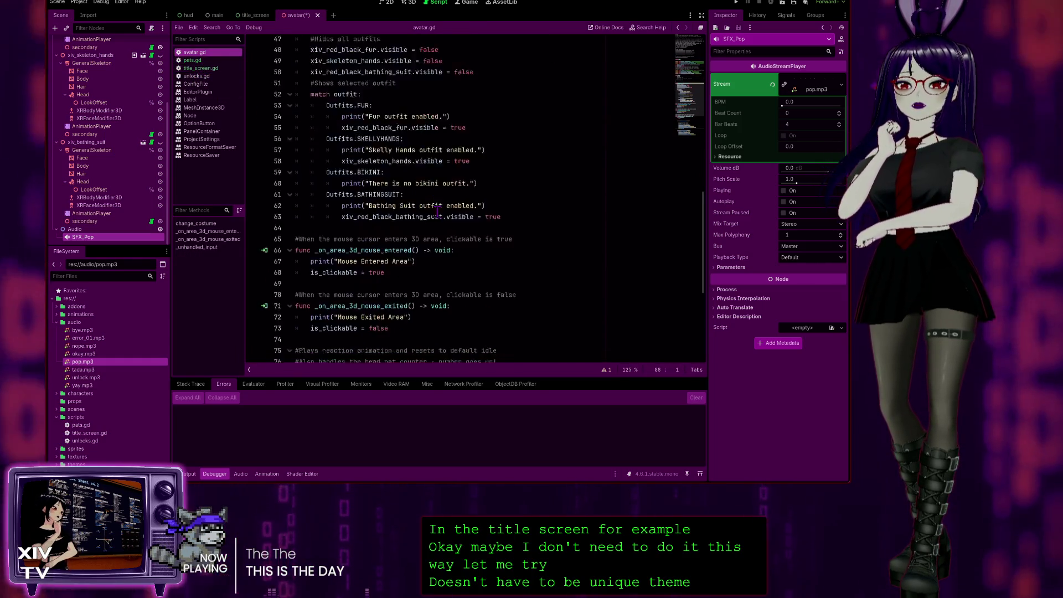
- Change line 88 from %SFX_Pop.play() to $SFX_Pop.play()
click(328, 277)
key(BackSpace)
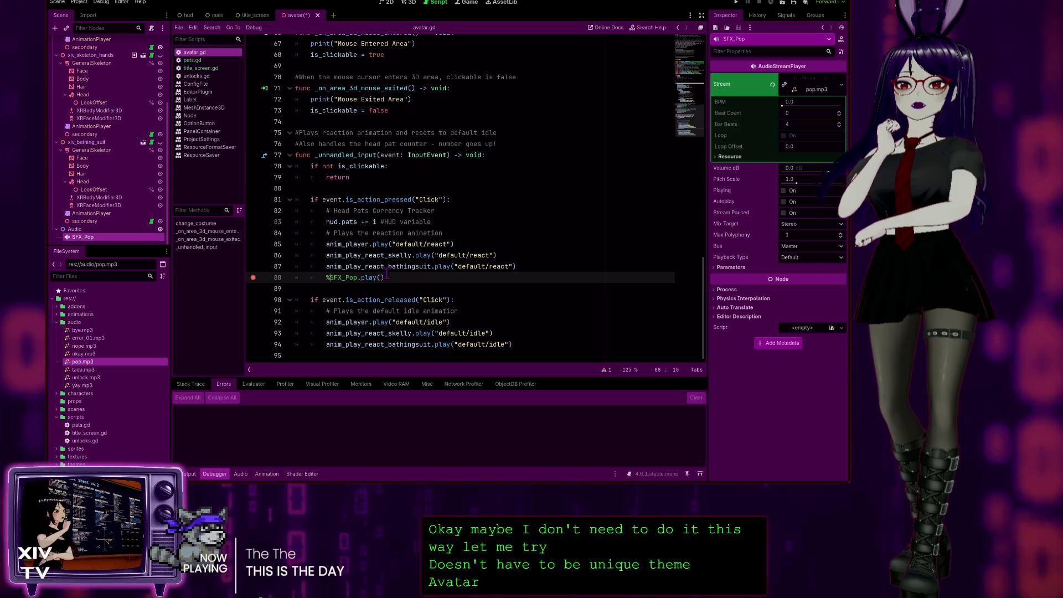
text(%)
text($)
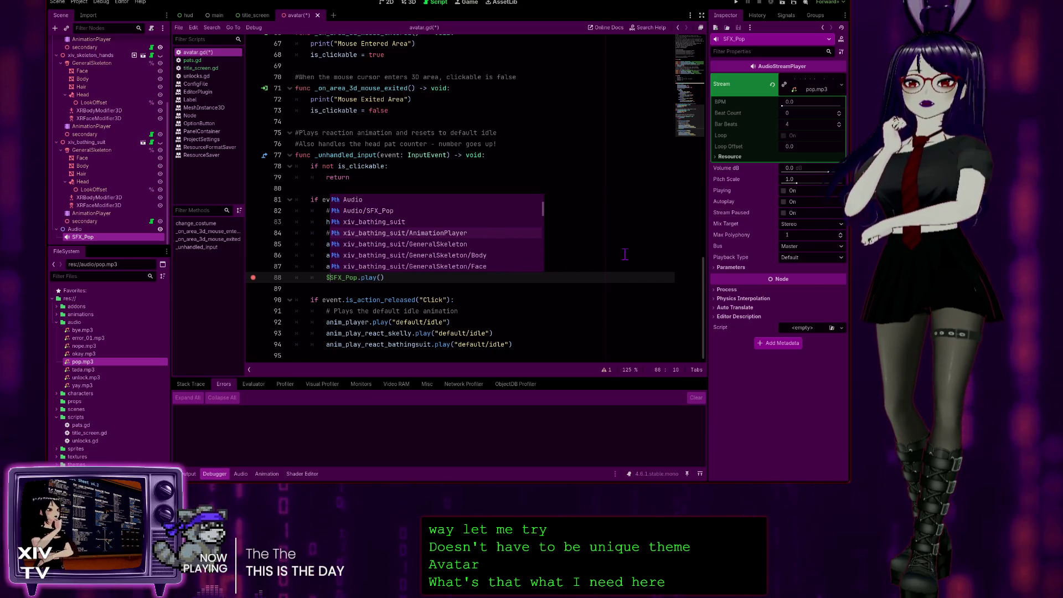
click(553, 255)
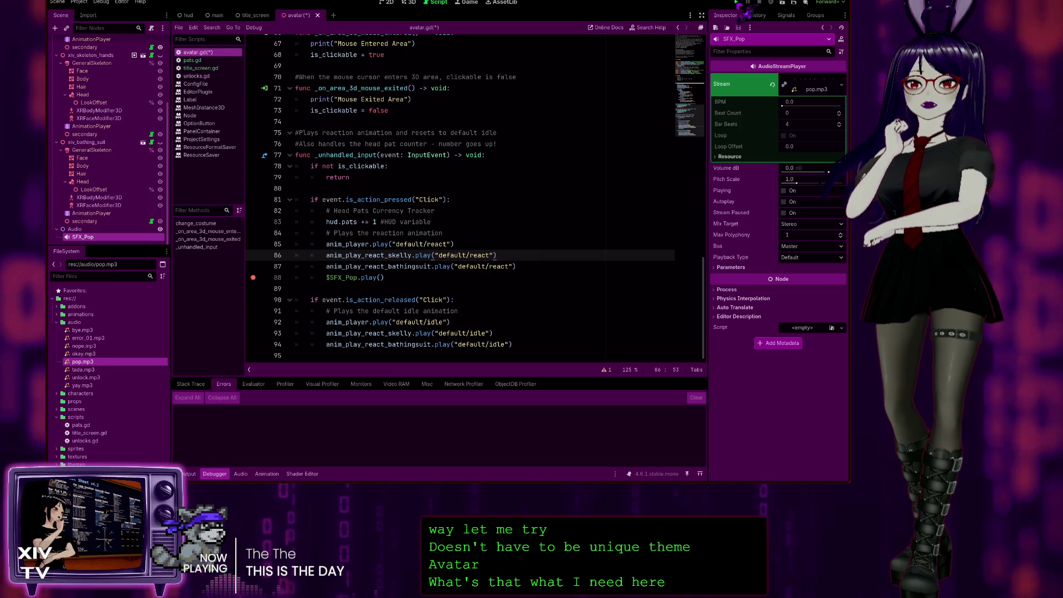
- Save and run the game, pat the avatar's head, check the Errors tab, then stop
key(F5)
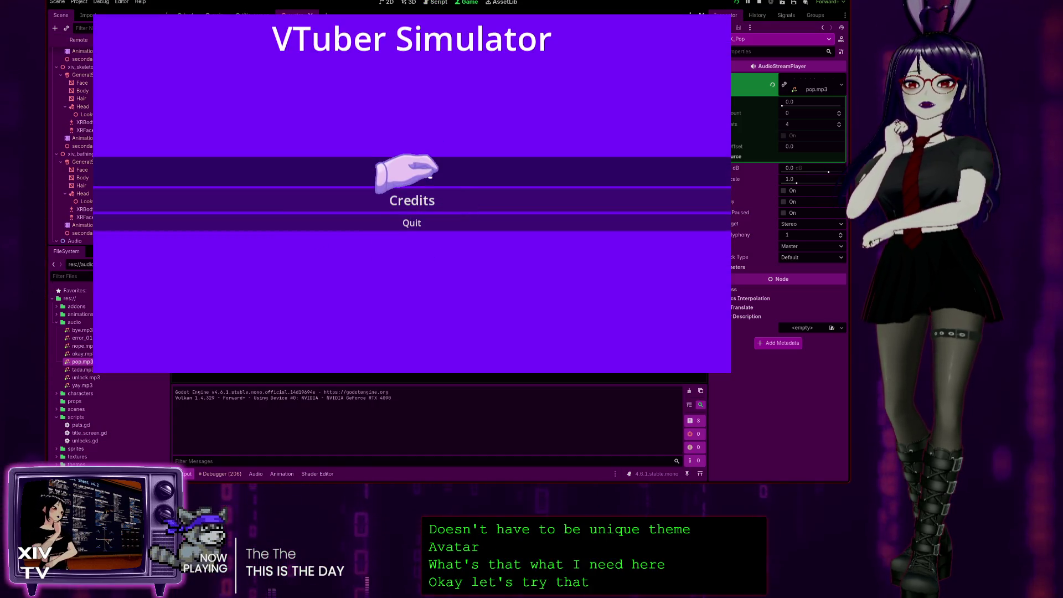
click(403, 172)
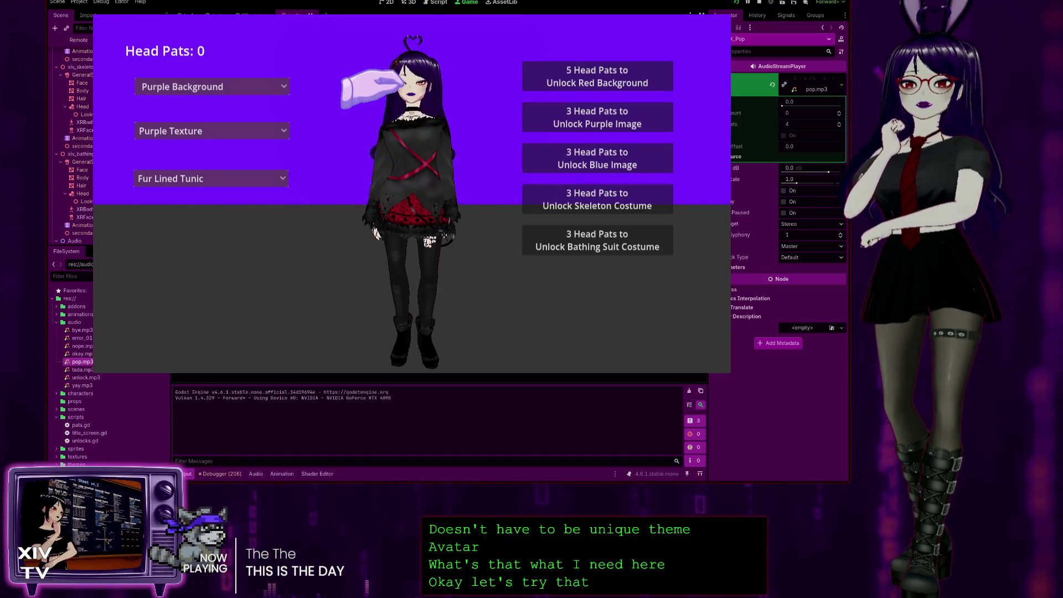
click(398, 61)
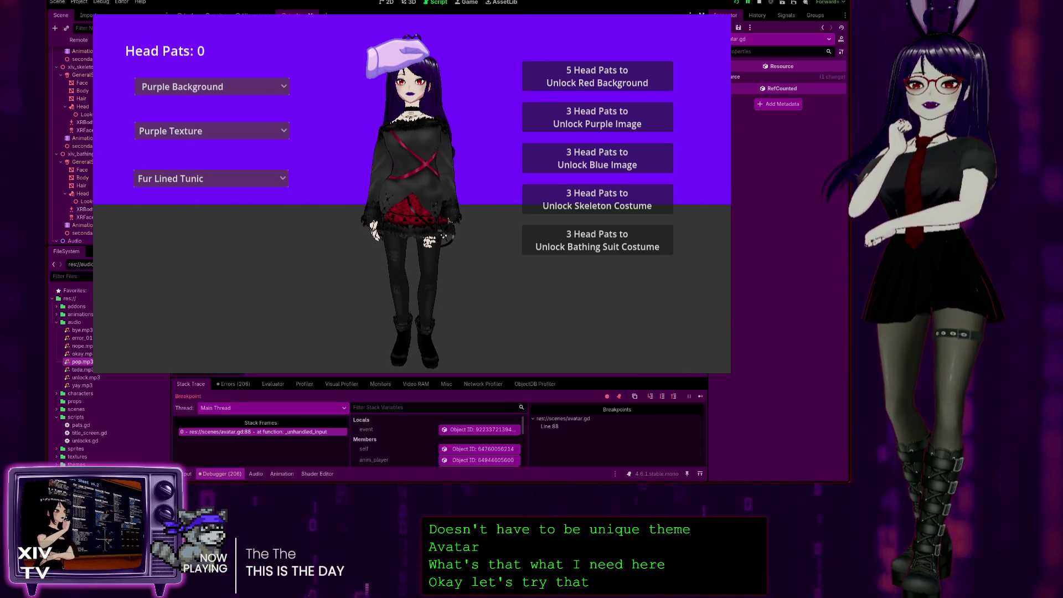
click(235, 383)
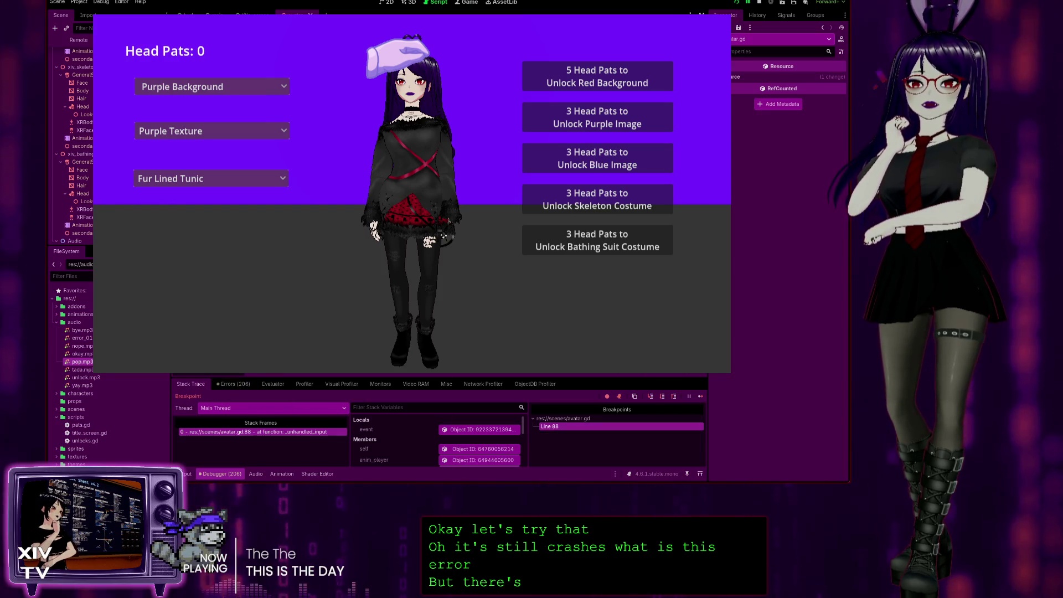
key(F8)
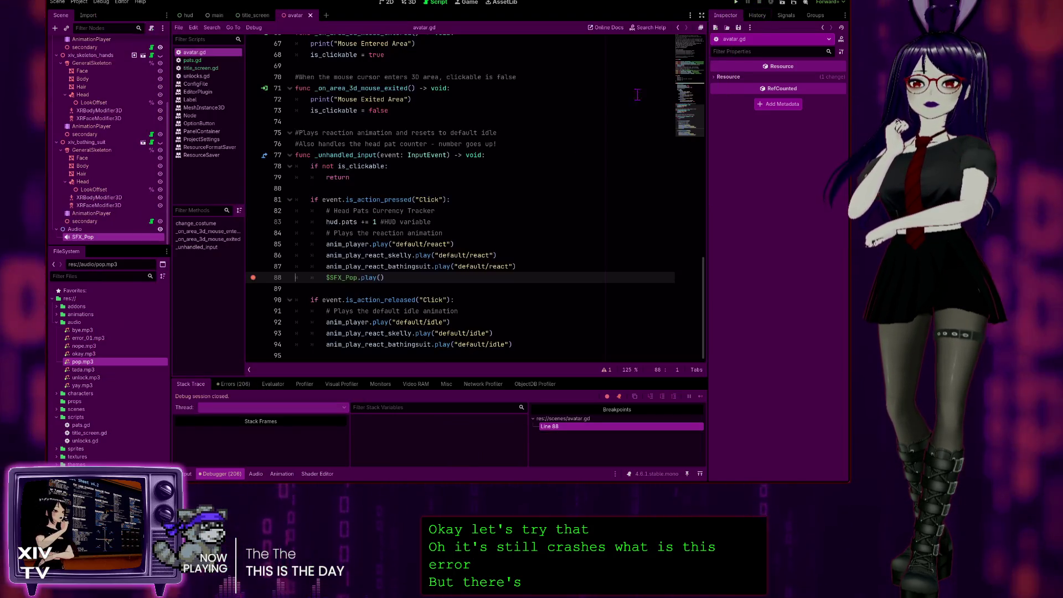
- Toggle the line 88 breakpoint off and back on
click(342, 279)
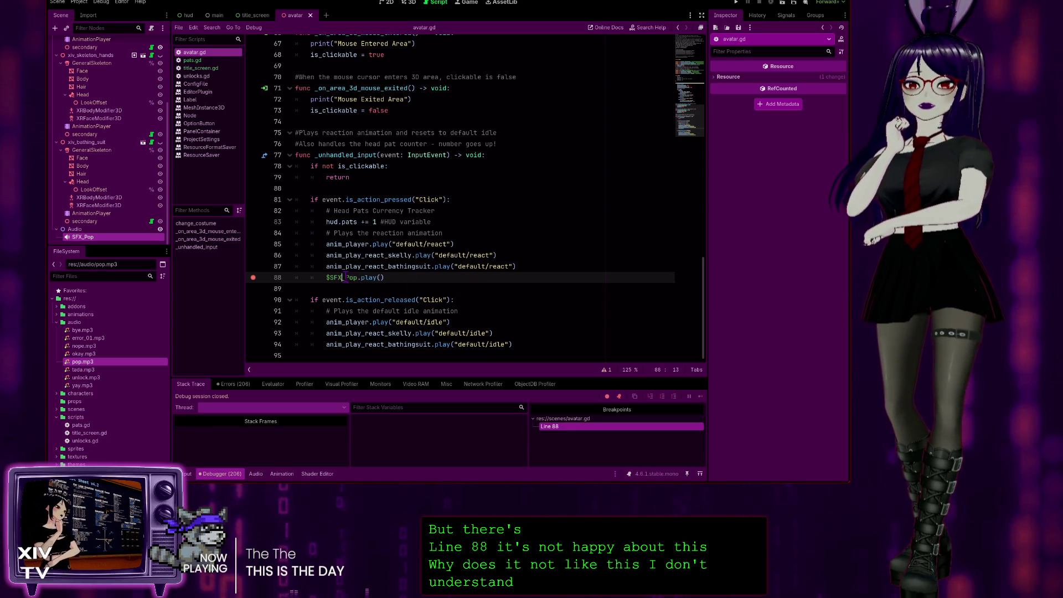
click(254, 278)
click(254, 278)
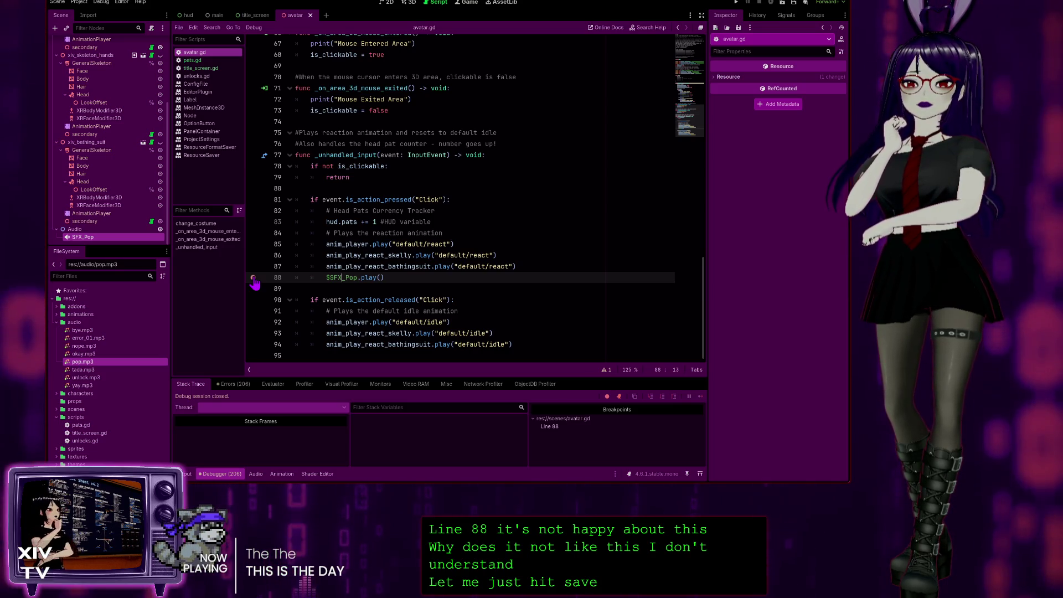
- Inspect the outfit warning and bone lookup errors in the Errors tab, then clear the list
click(247, 384)
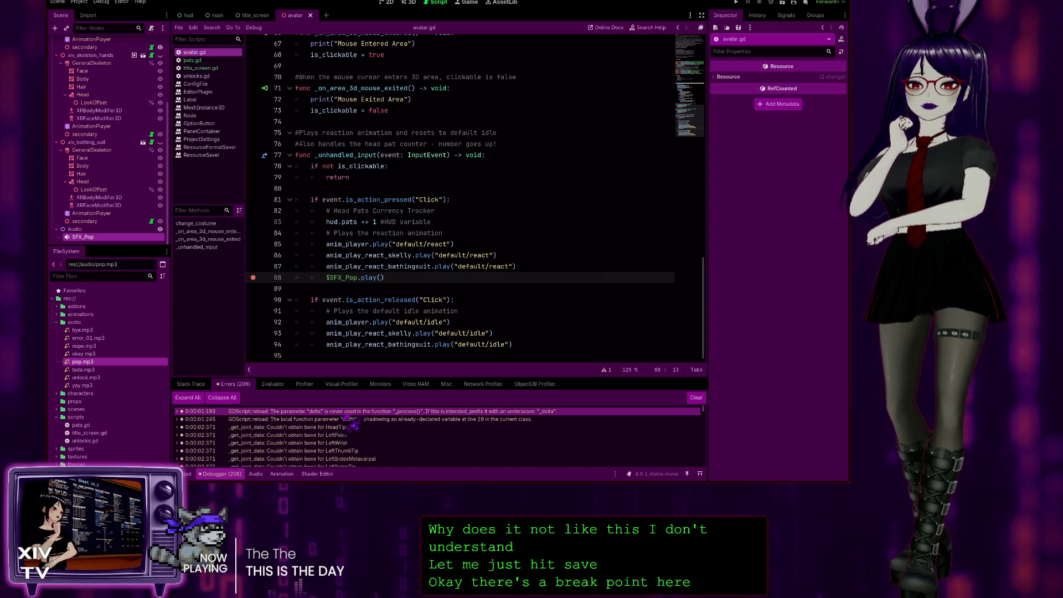
click(343, 420)
scroll(387, 437, down, 5)
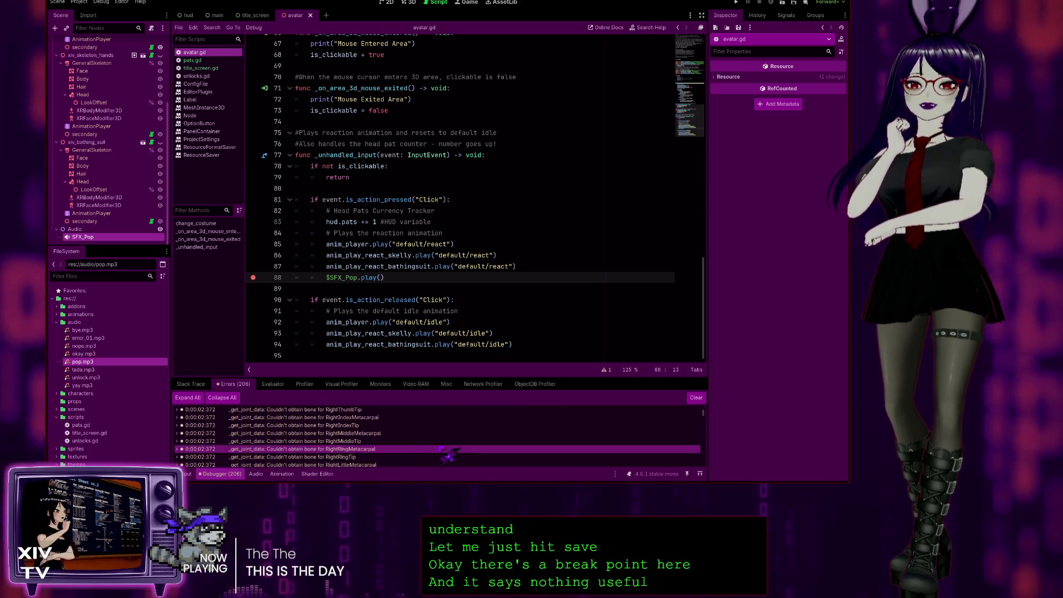
scroll(490, 442, down, 5)
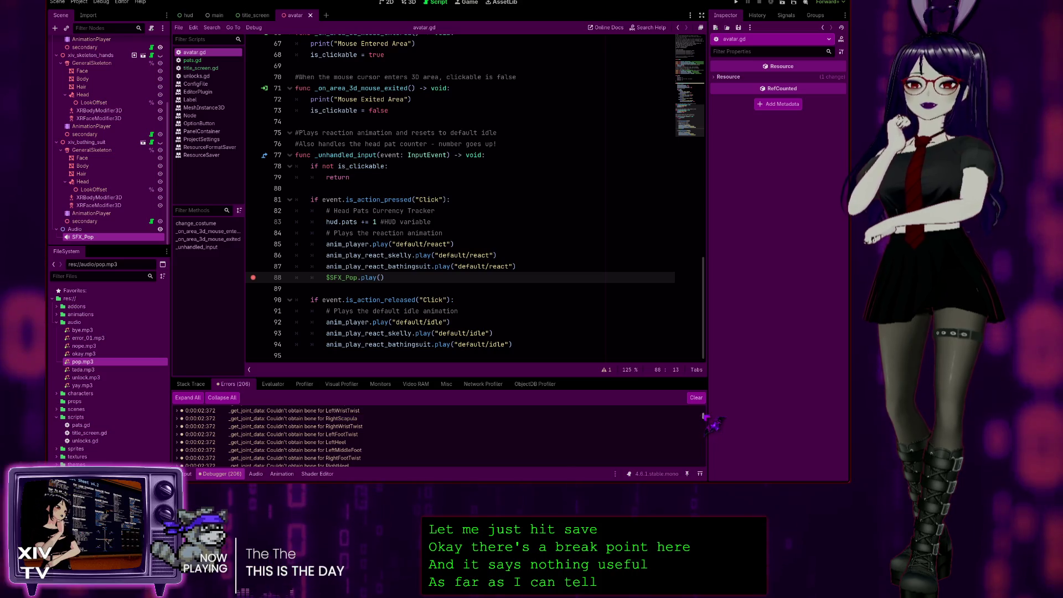
scroll(703, 427, down, 5)
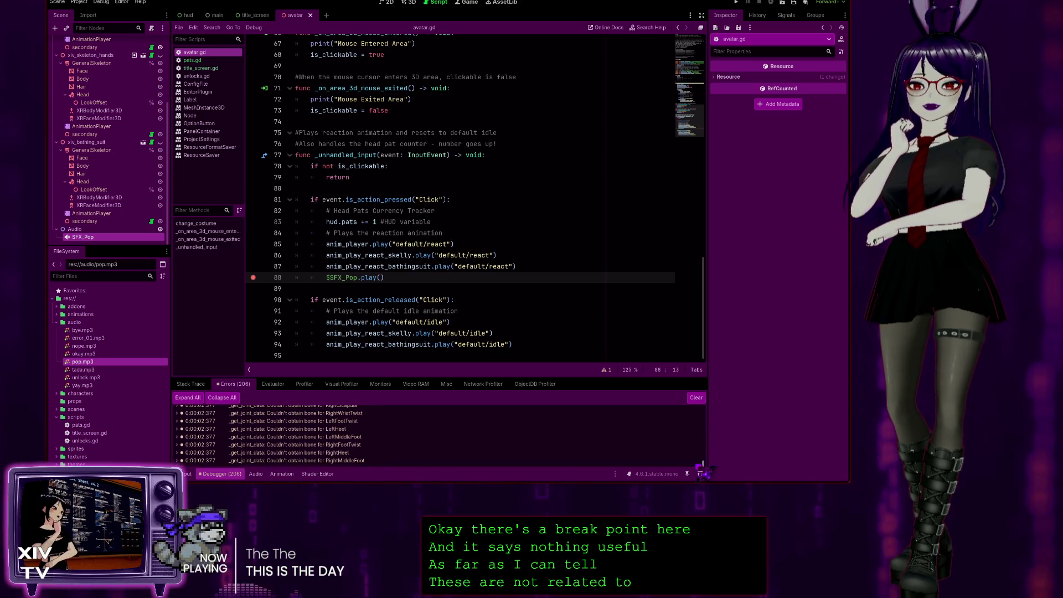
click(321, 452)
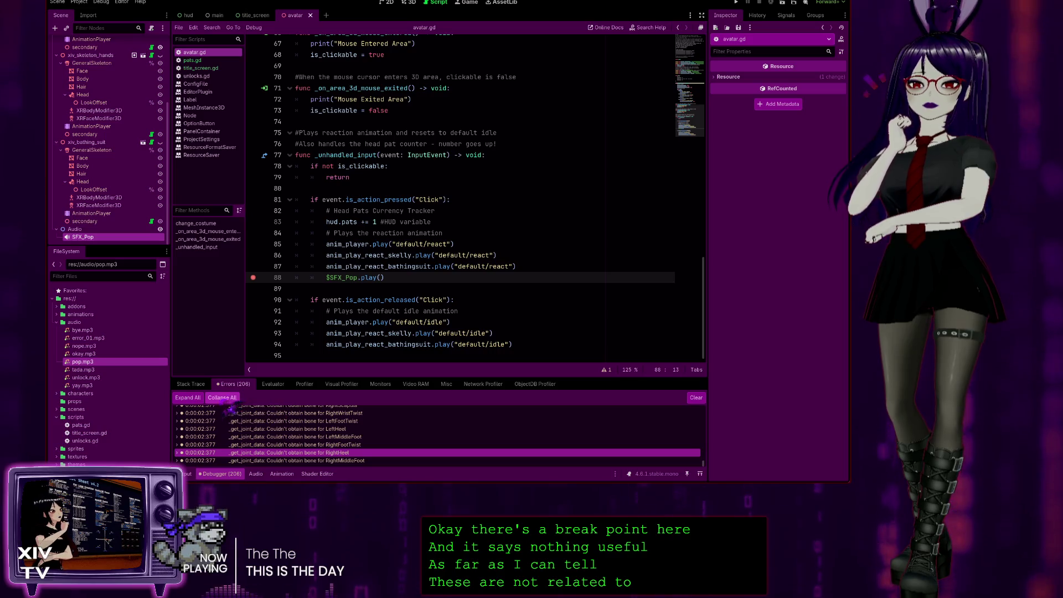
click(695, 397)
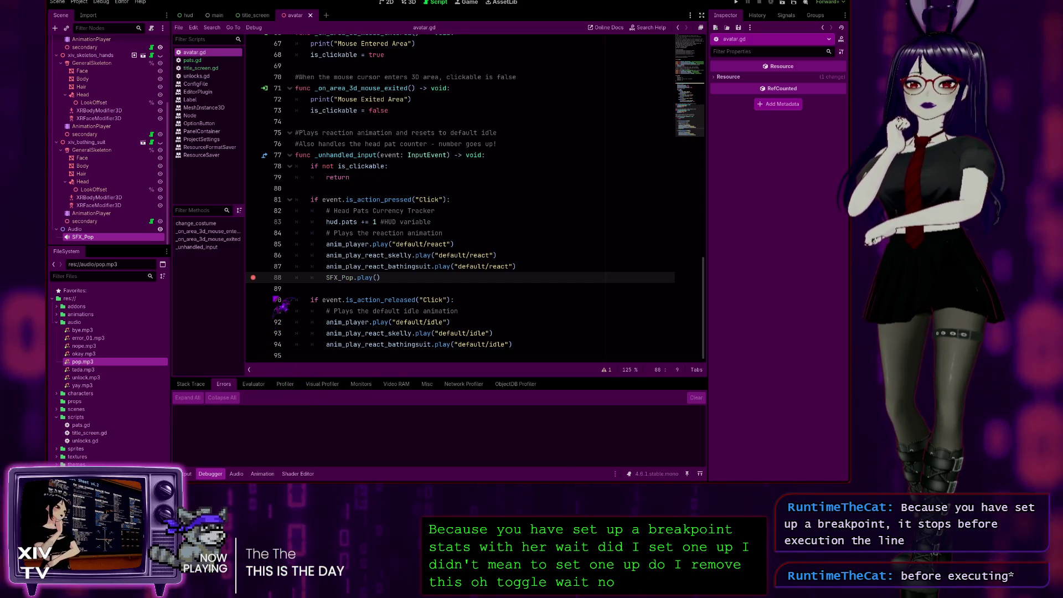
- Restore the $ before SFX_Pop on line 88, show the Output log, and rerun the project
key(Home)
key(Delete)
text($)
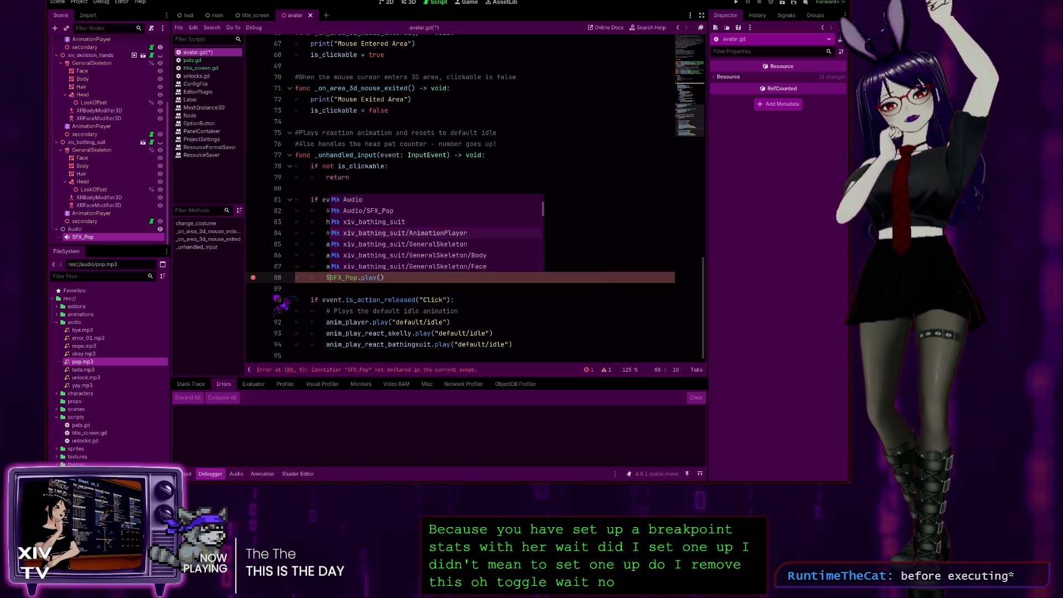
click(523, 319)
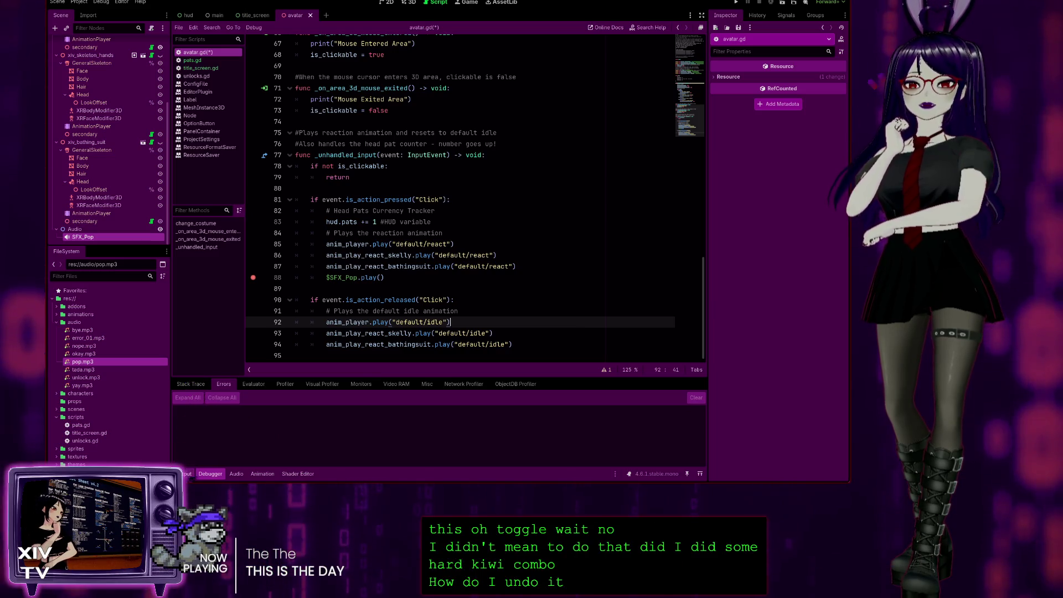
click(190, 473)
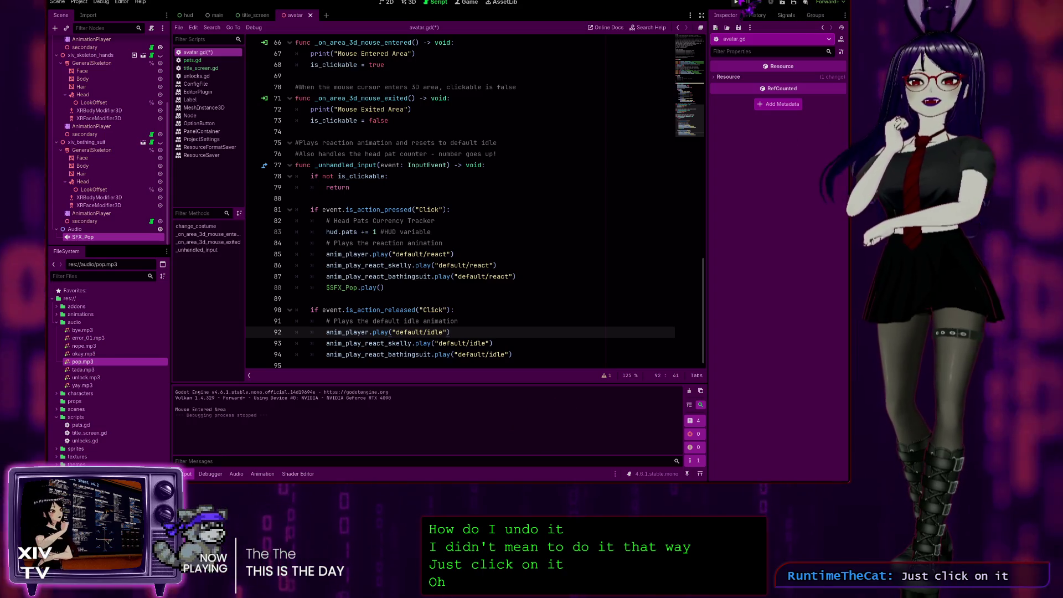
key(F5)
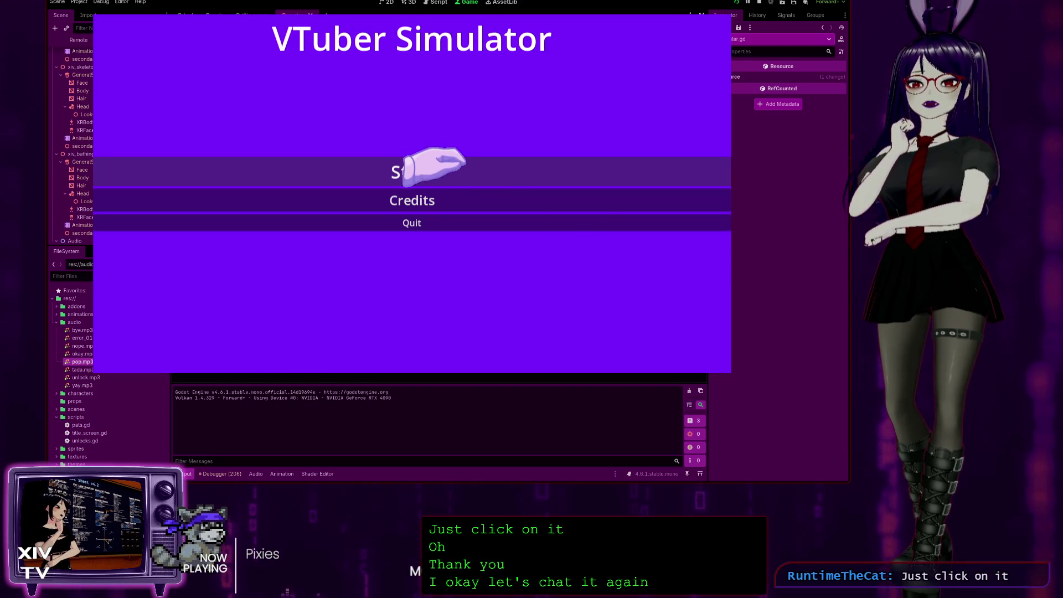
- Press Start on the title screen and pat the avatar's head to test the pop sound
click(431, 171)
click(398, 55)
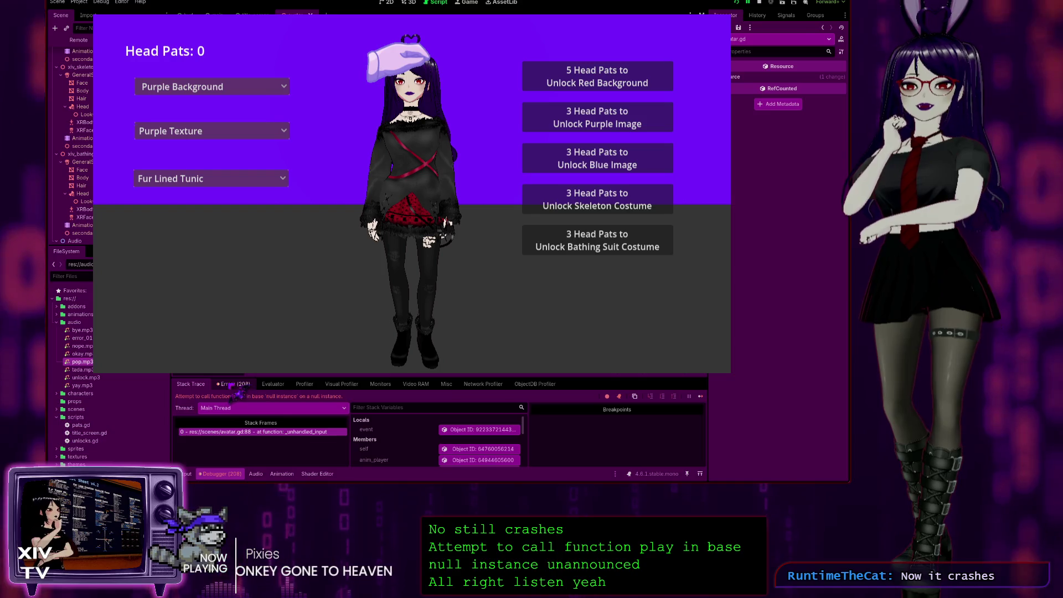
- Show the Debugger's error list and scroll through the logged errors
click(233, 384)
scroll(704, 431, down, 10)
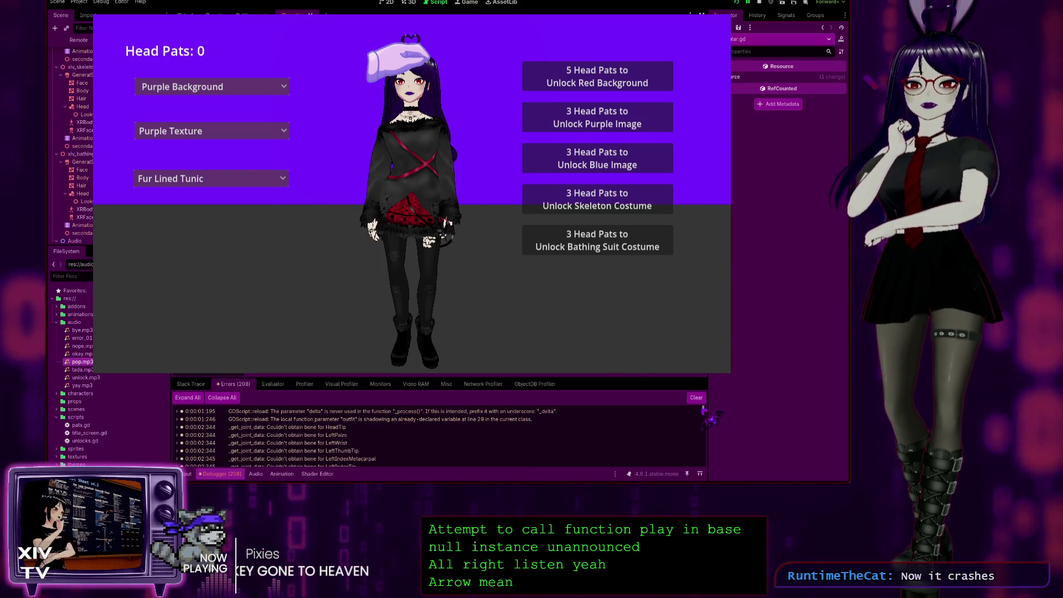
scroll(704, 431, down, 10)
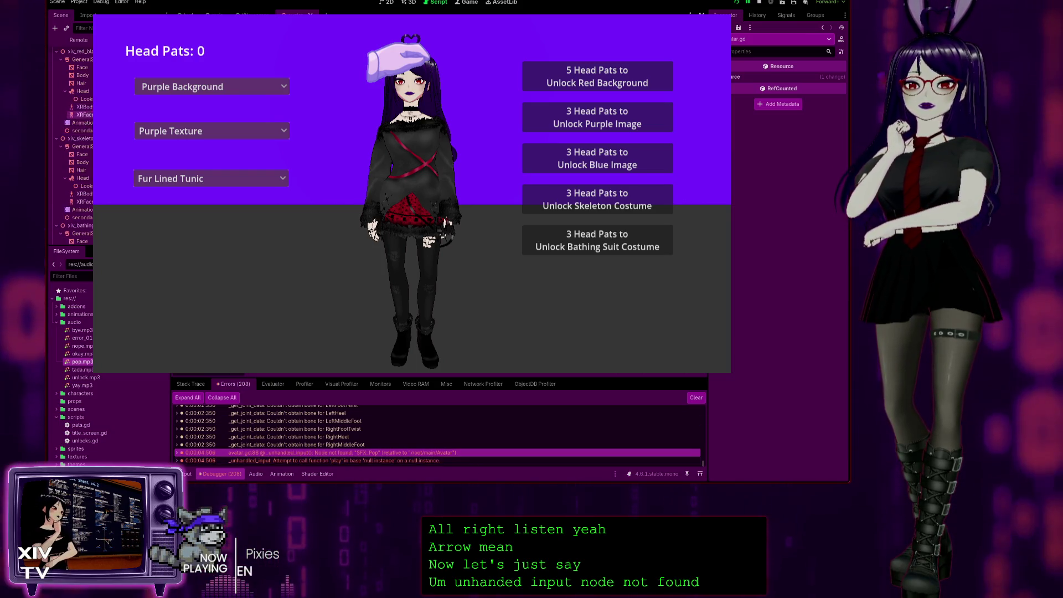
scroll(82, 109, up, 3)
scroll(81, 109, down, 5)
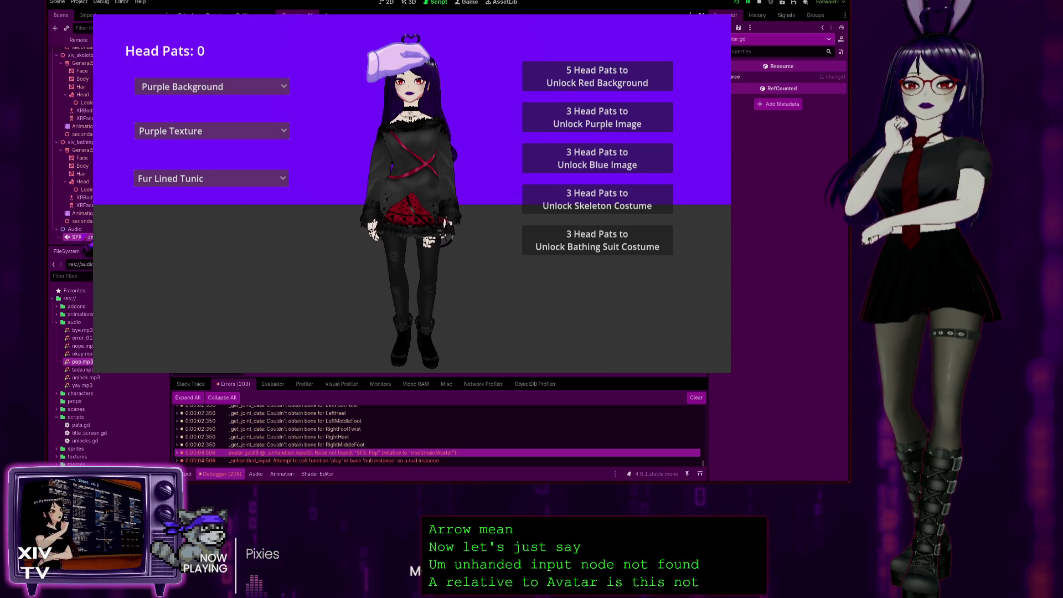
scroll(82, 110, up, 5)
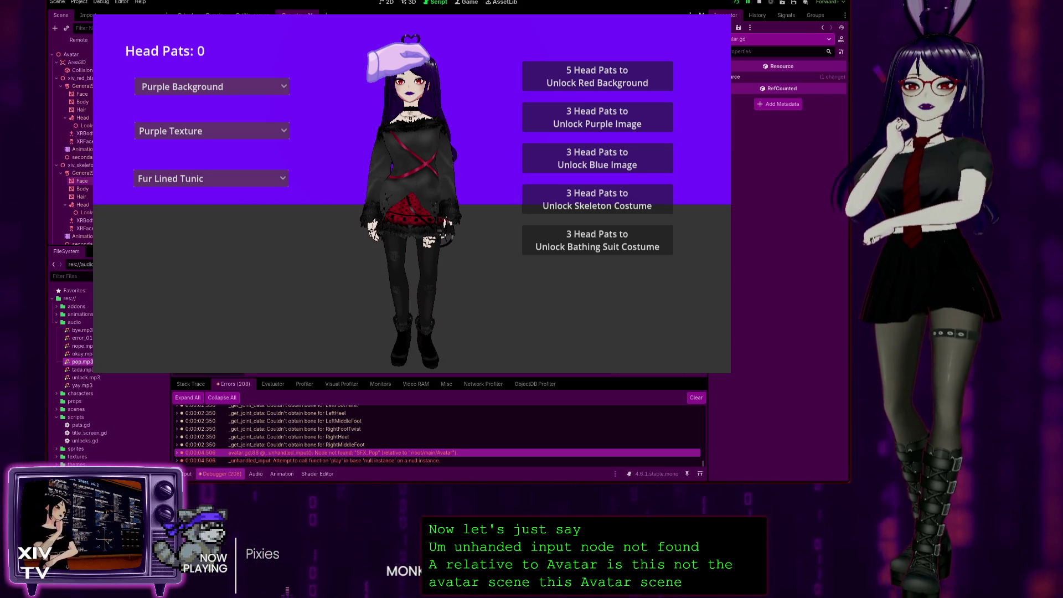
scroll(78, 144, down, 5)
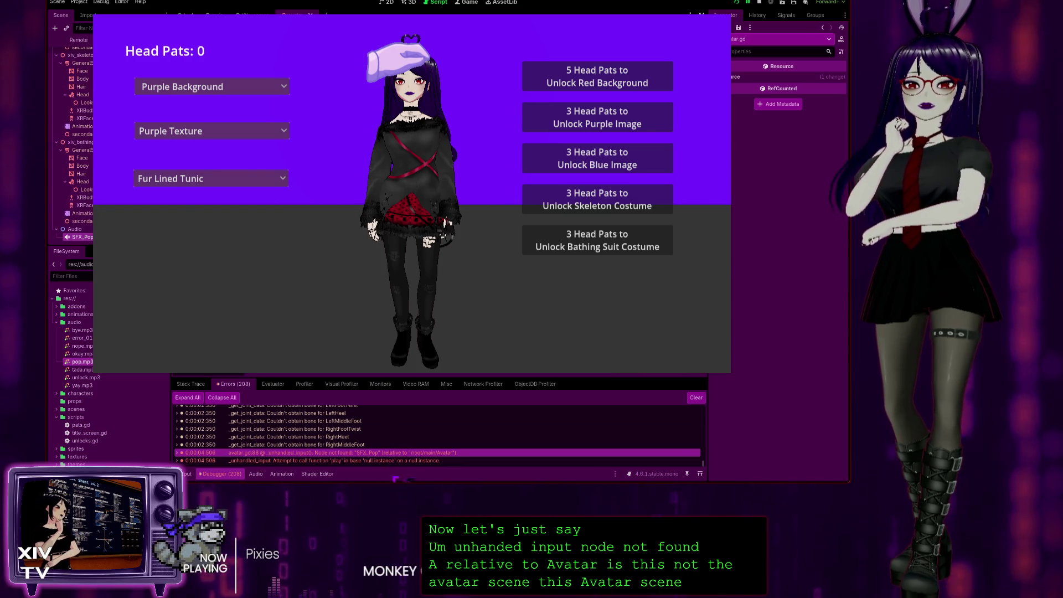
- Expand the avatar.gd:88 'Node not found: SFX_Pop' error and the failed play call error
double_click(432, 454)
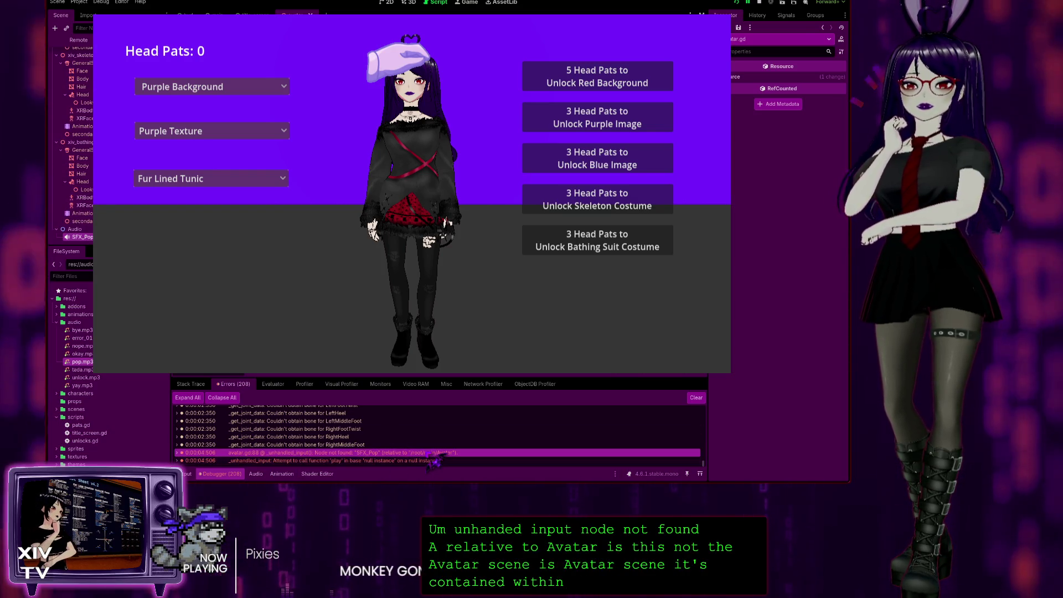
scroll(404, 459, down, 2)
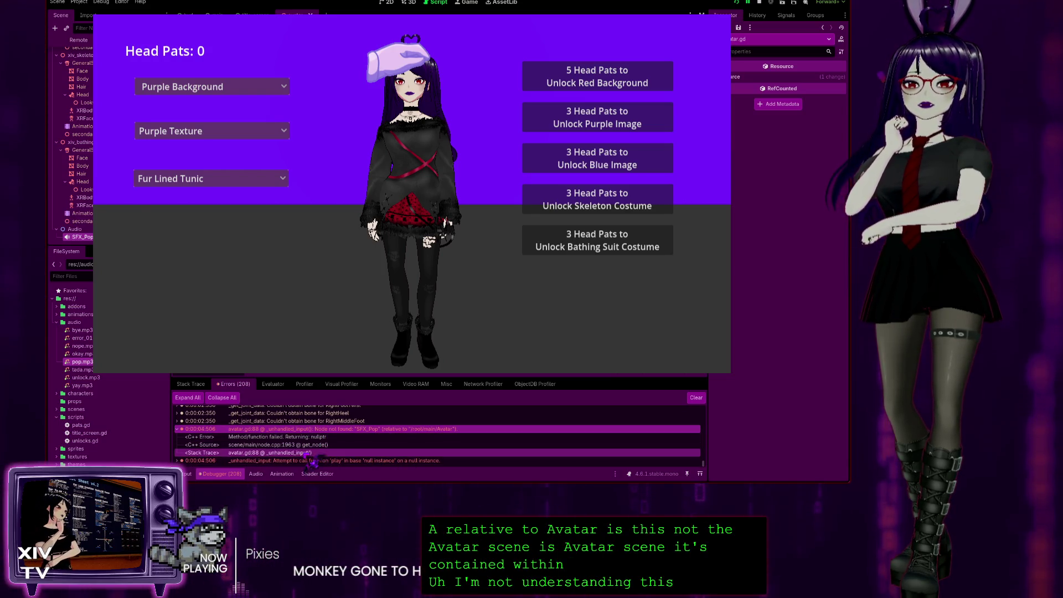
click(339, 460)
double_click(346, 460)
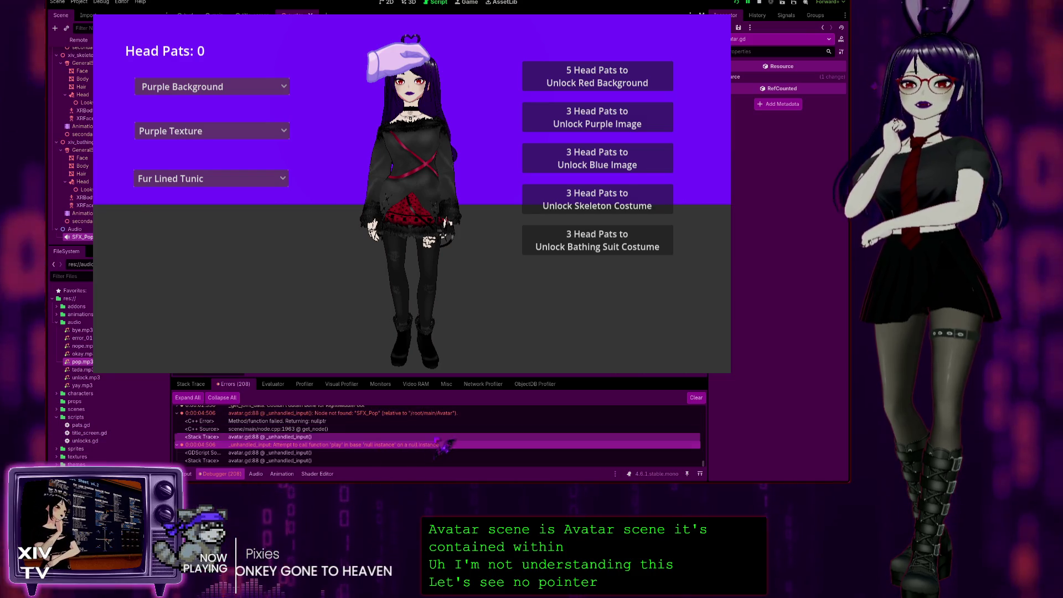
double_click(437, 413)
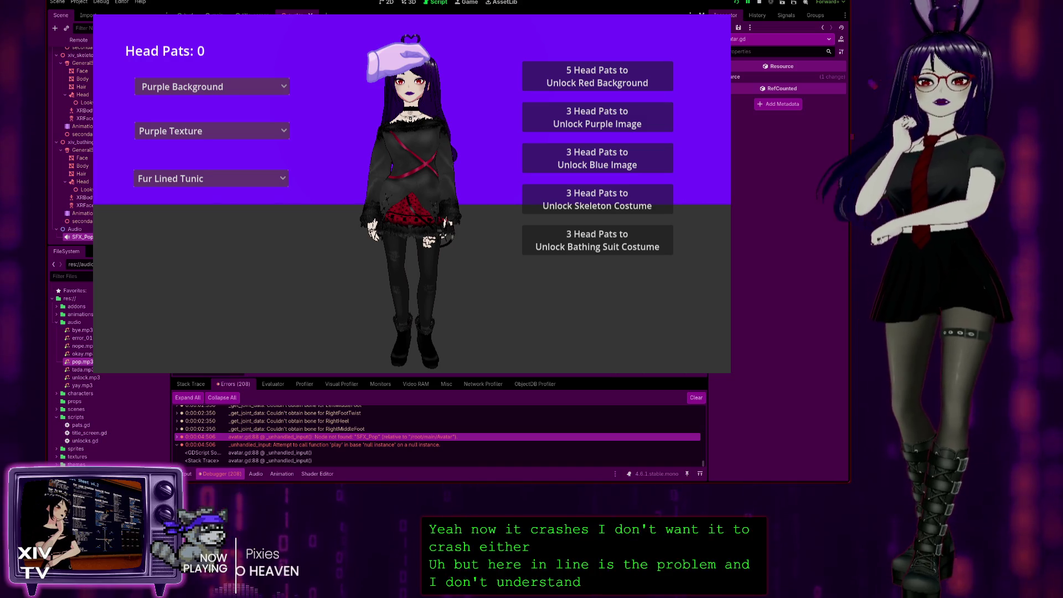
- Expand the avatar script's Resource section, then inspect the TitleScreen's SFX_Credits and SFX_Start sound players
click(775, 77)
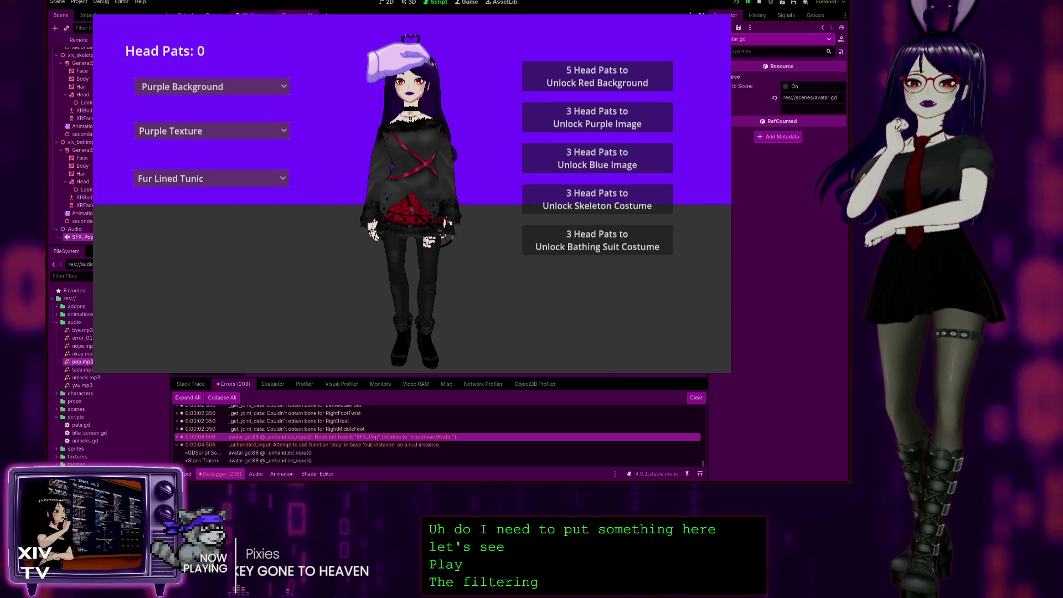
key(ctrl+Tab)
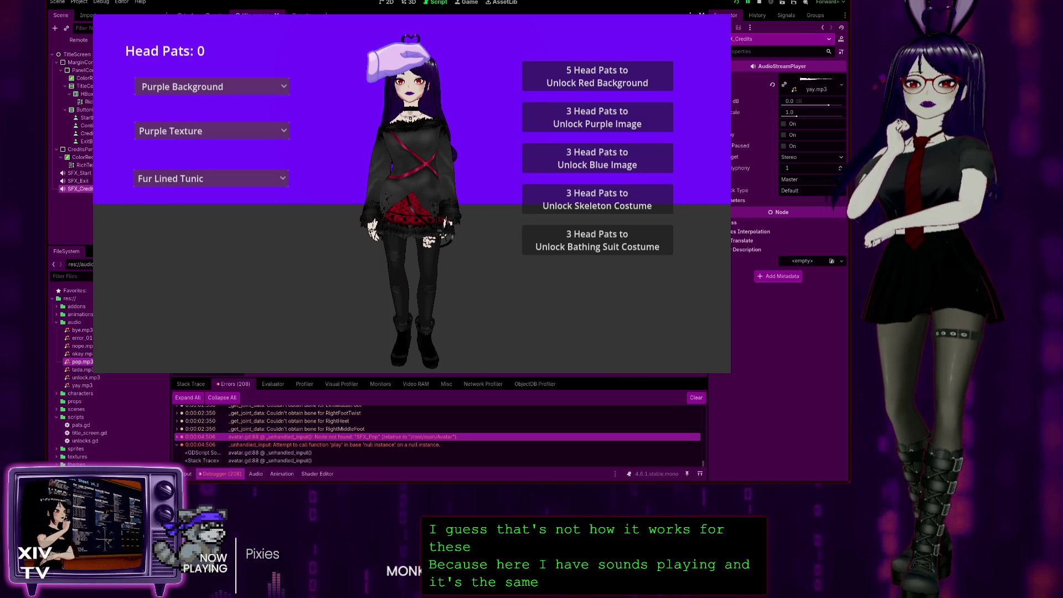
key(Up)
key(Up)
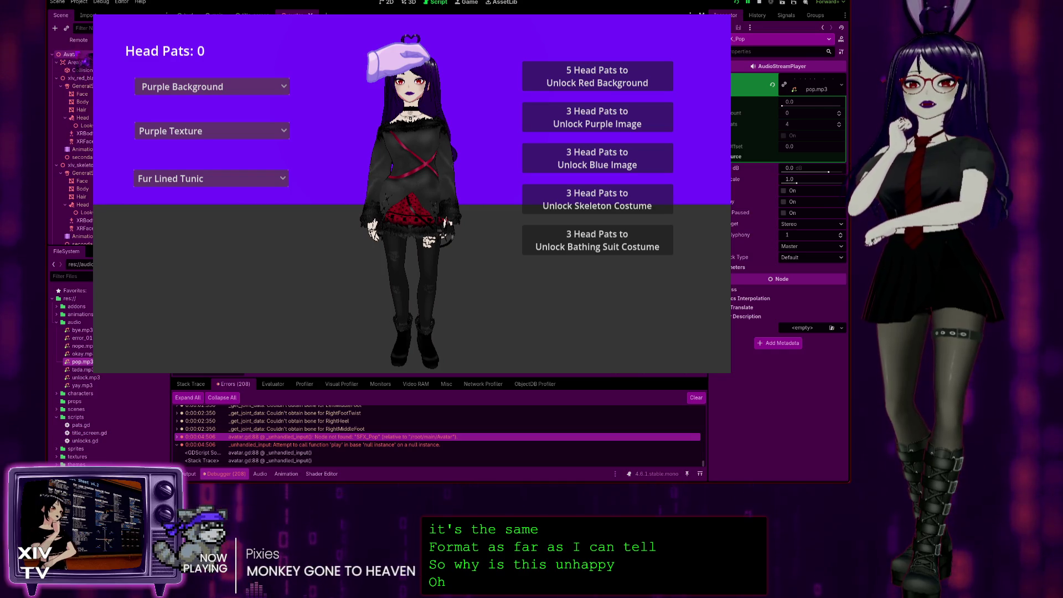
- Drag SFX_Pop from inside Audio to just above it, leaving the Audio node empty and selected
click(71, 55)
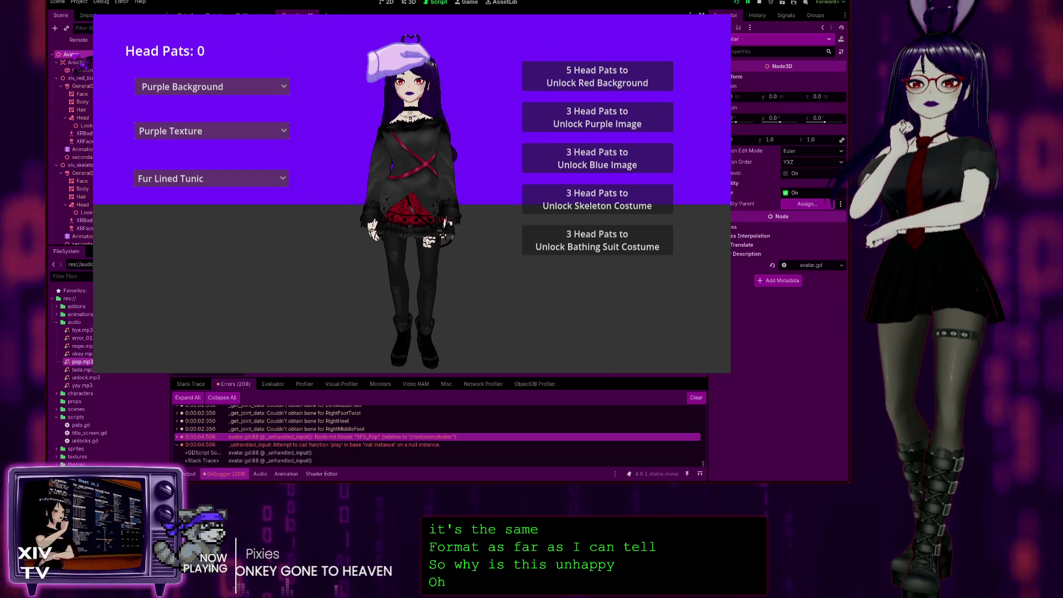
scroll(72, 144, down, 5)
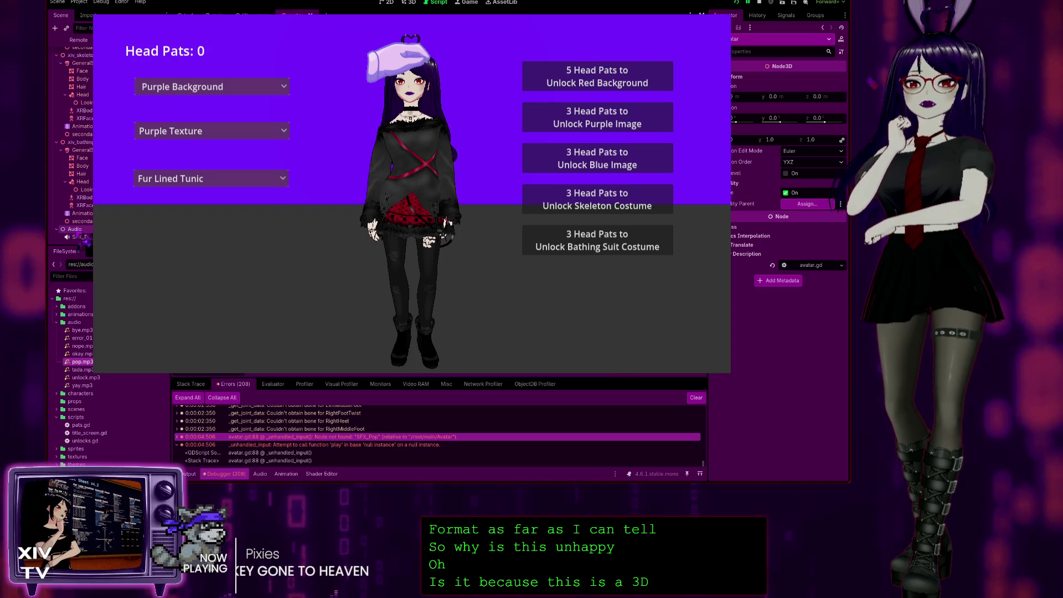
key(Up)
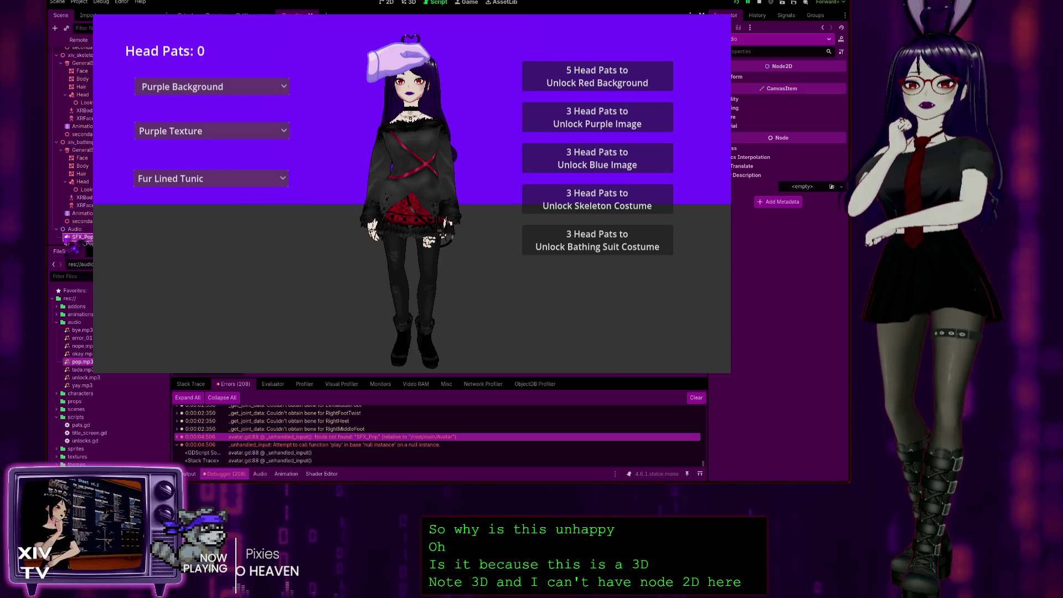
drag(69, 231, 73, 237)
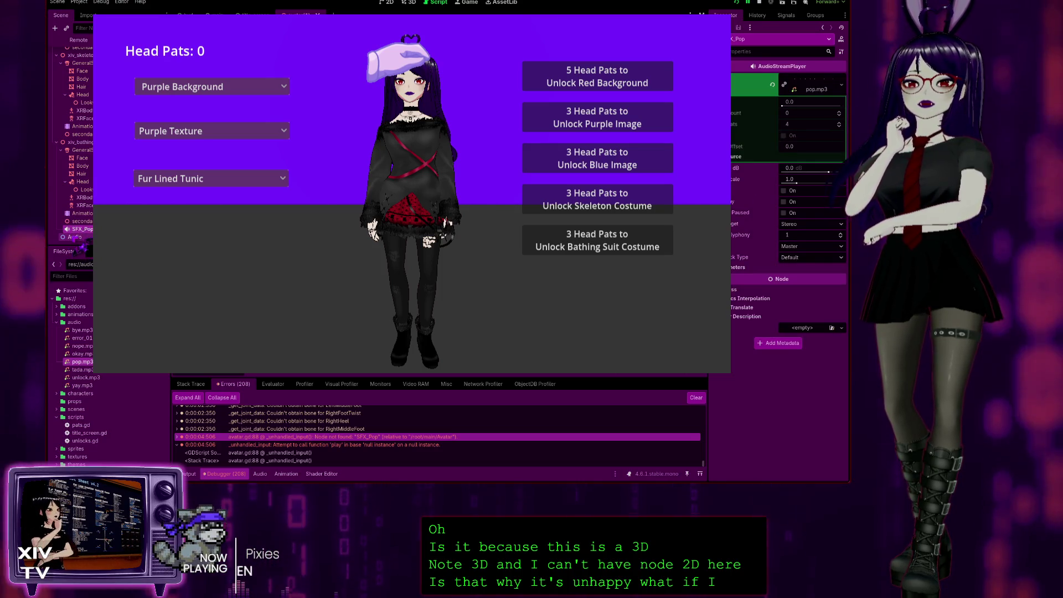
click(73, 237)
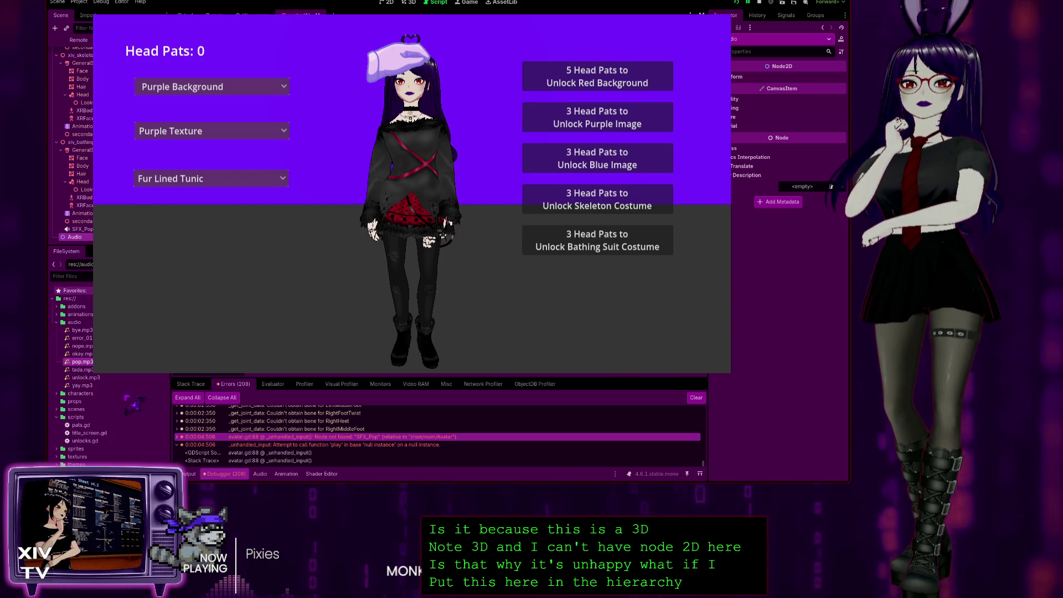
- Delete the empty Audio node and collapse the avatar and bathing suit model branches
key(Delete)
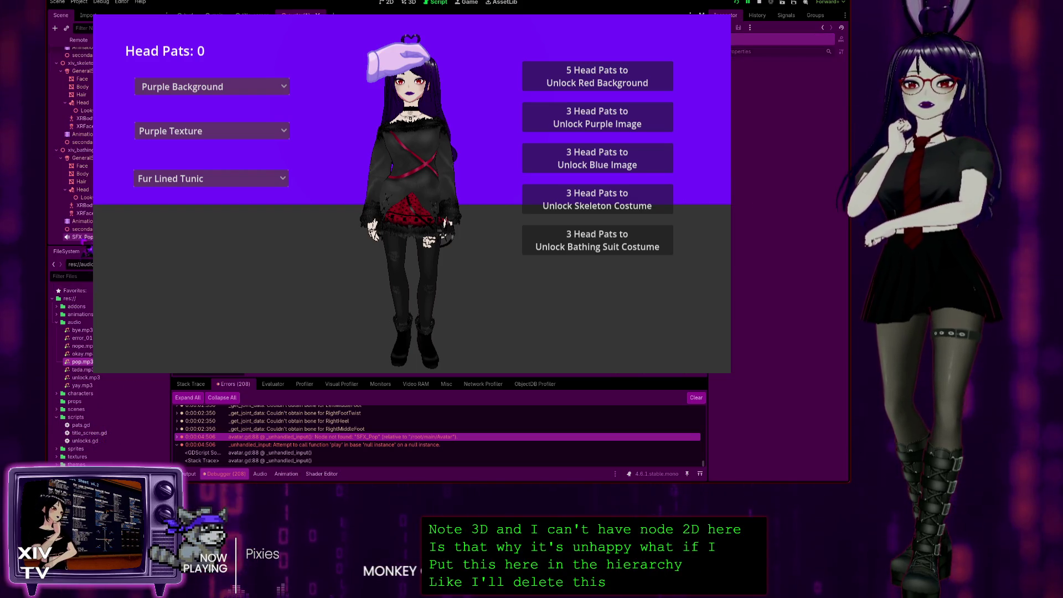
scroll(72, 139, up, 5)
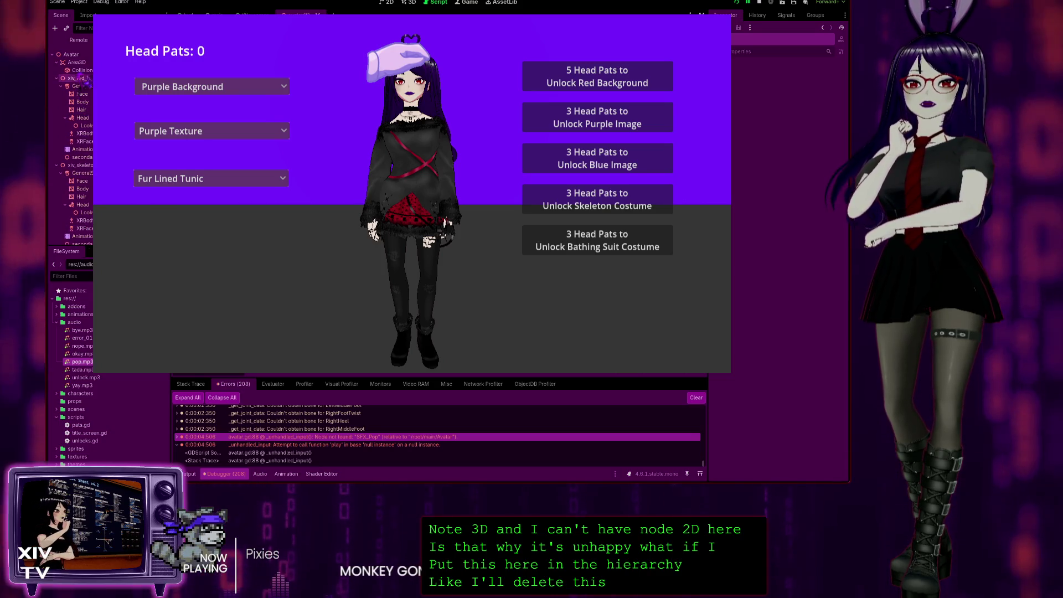
click(62, 78)
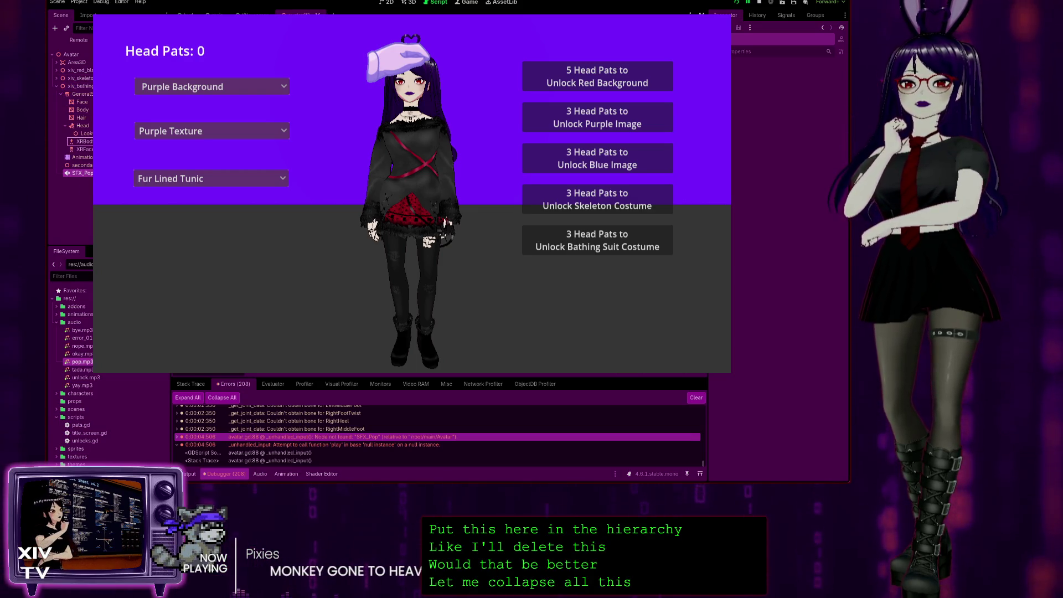
click(82, 173)
- Check that SFX_Pop now sits directly under Avatar, then stop the running game
click(56, 86)
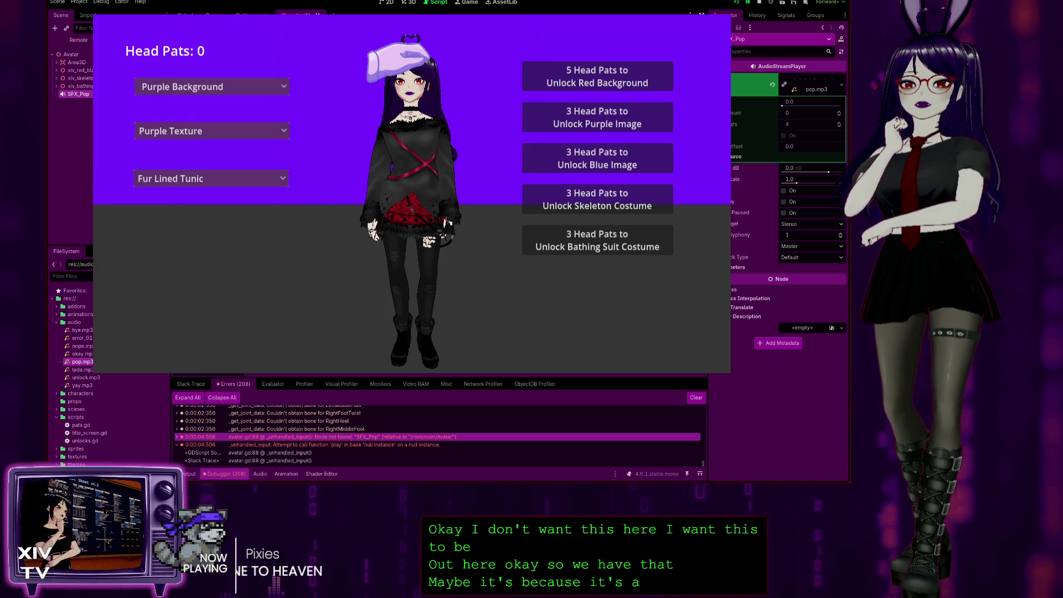
click(77, 54)
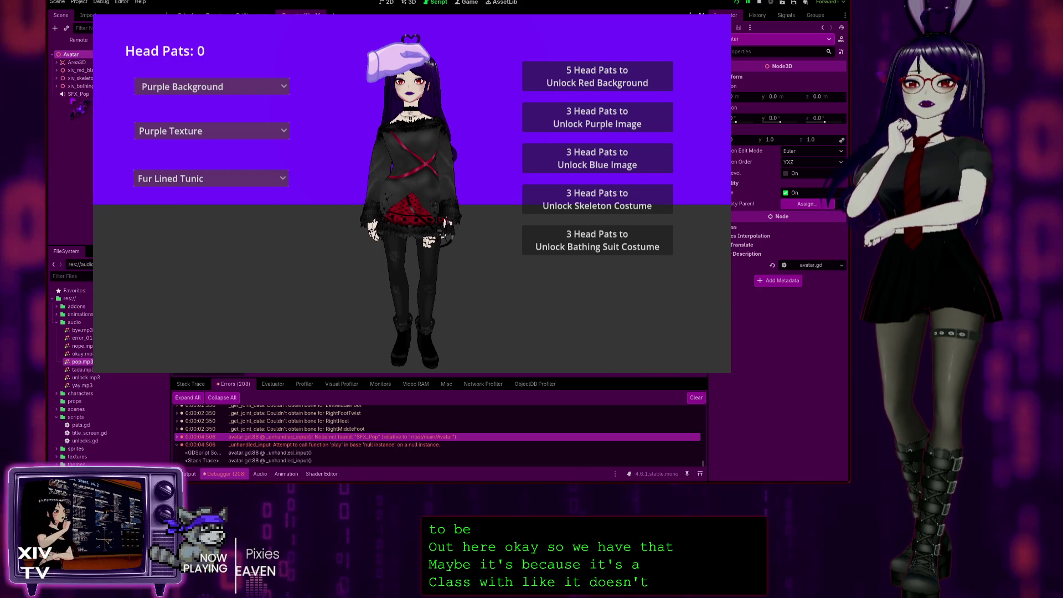
click(79, 108)
click(77, 94)
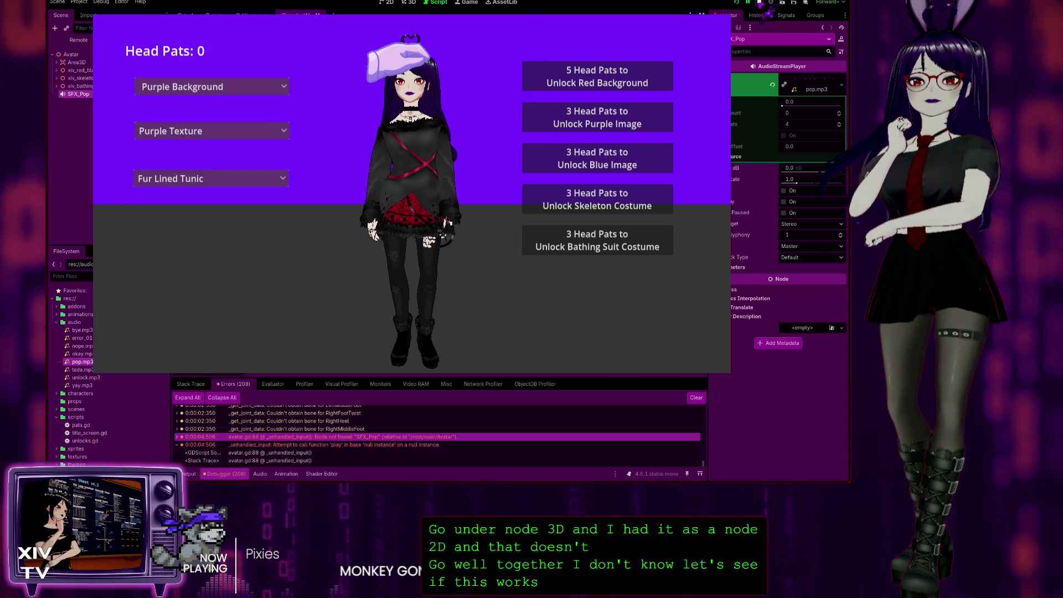
click(759, 2)
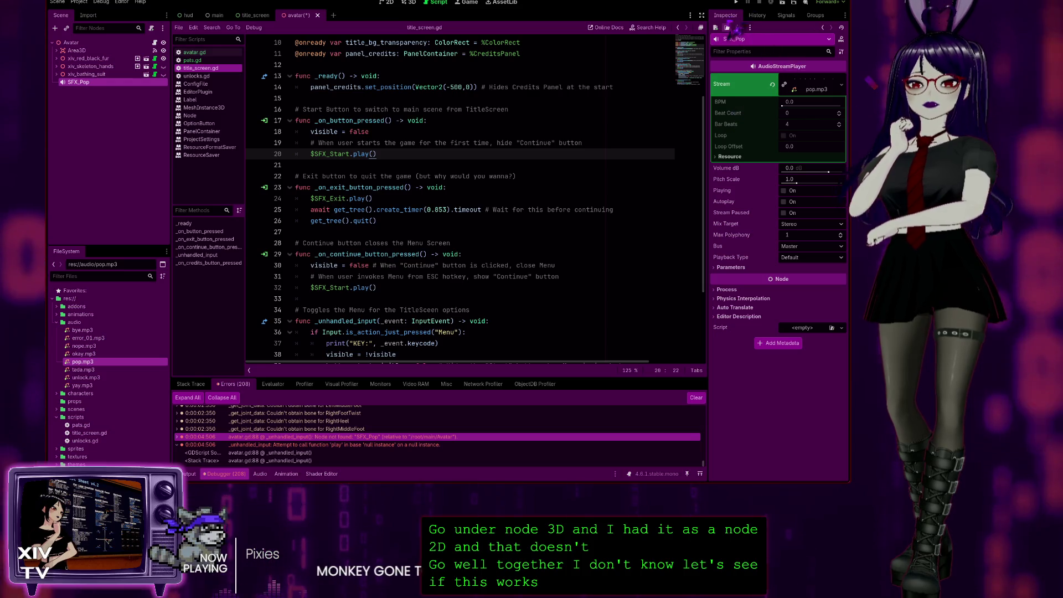
- Run the project, start from the title screen, pat the avatar's head, then stop and select Avatar
click(736, 3)
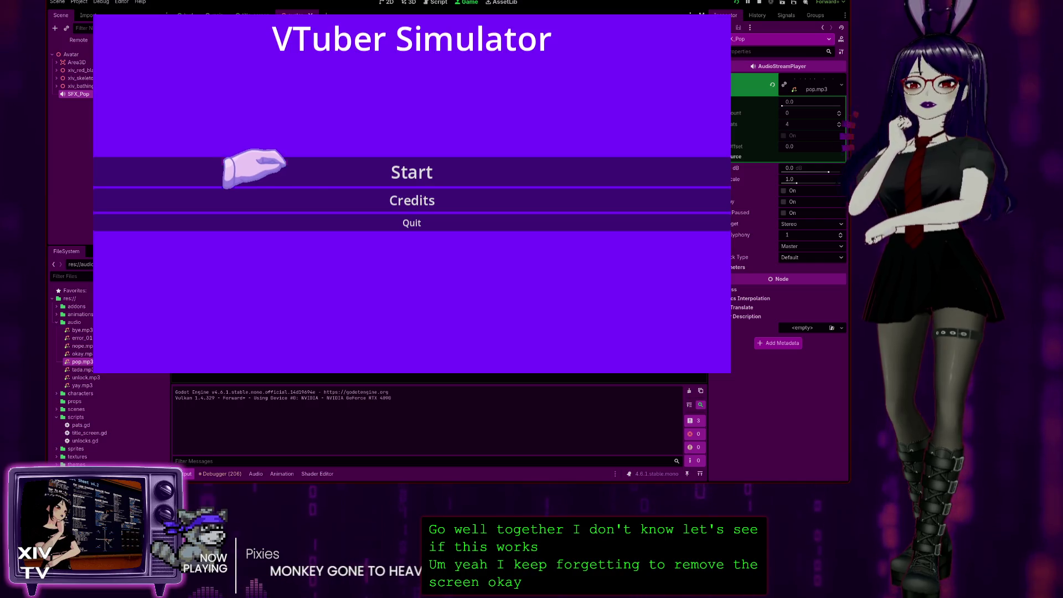
click(324, 174)
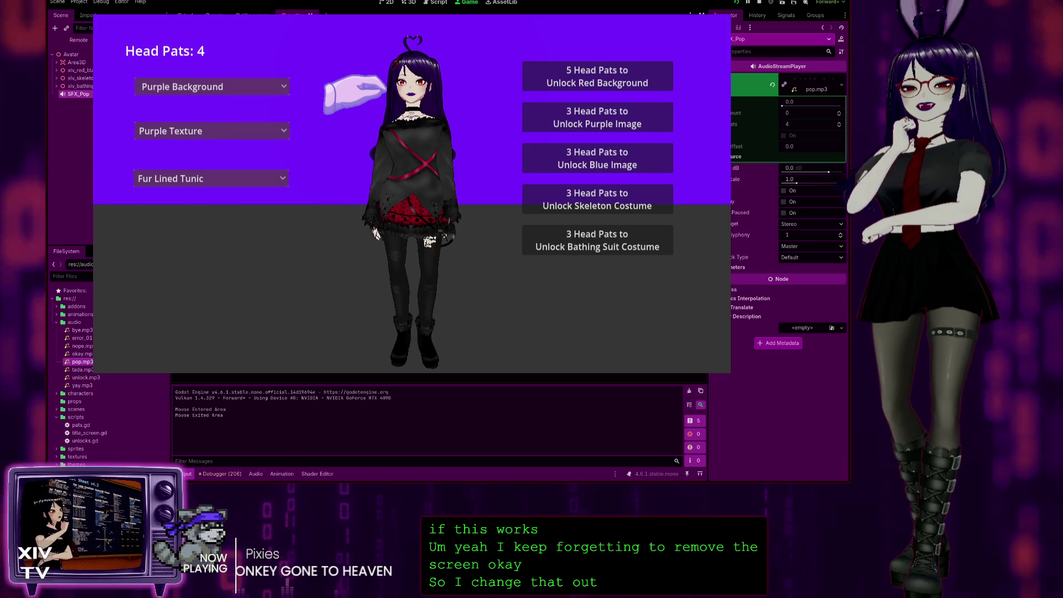
click(391, 71)
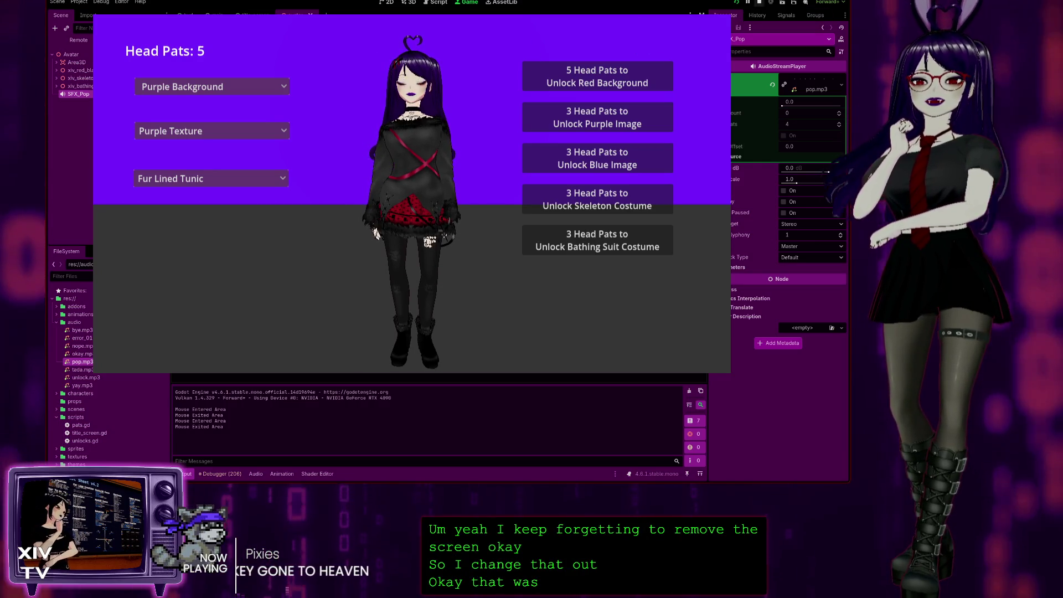
click(759, 3)
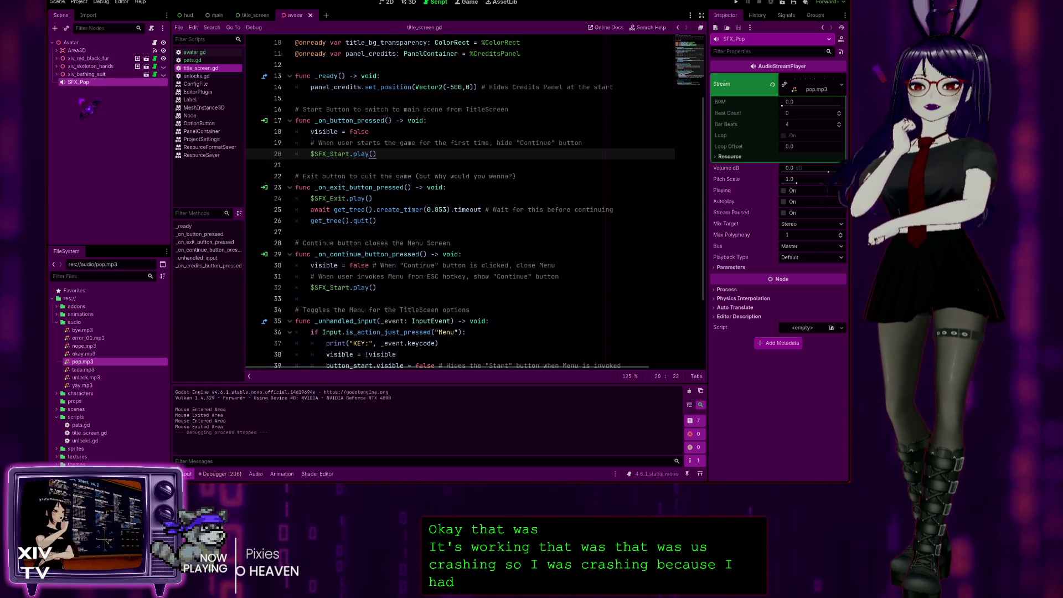
click(77, 43)
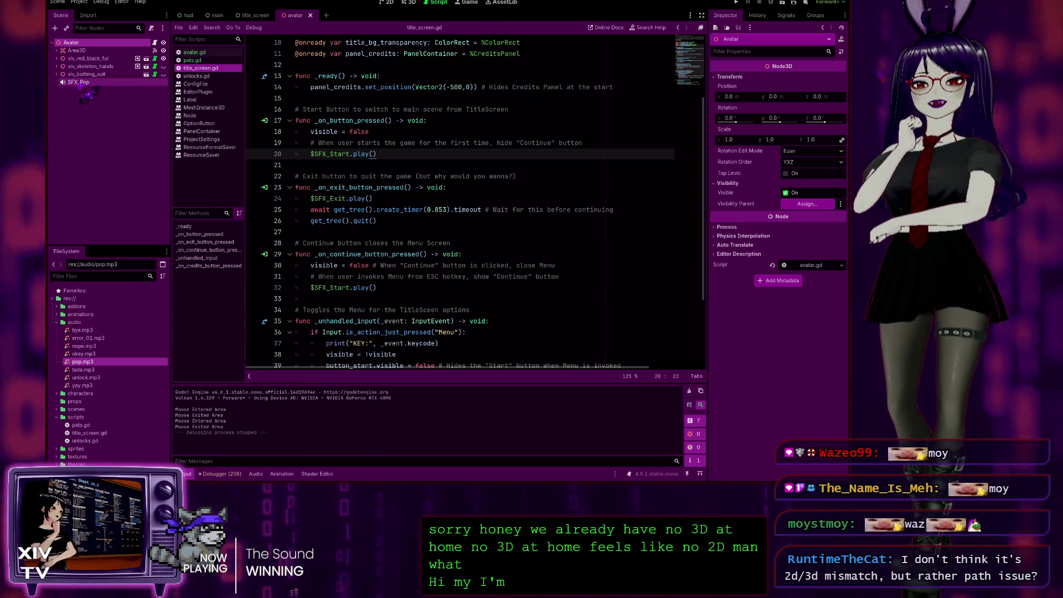
- Inspect the SFX_Pop, Avatar, Area3D and xiv_red_black_fur nodes, then run the project with F5
click(80, 83)
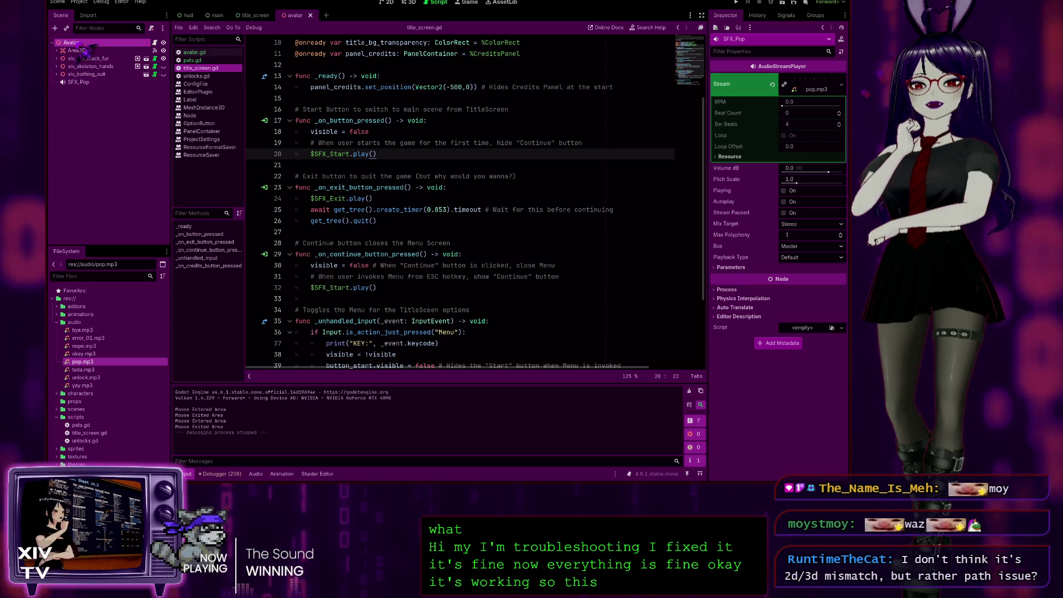
click(101, 100)
click(78, 50)
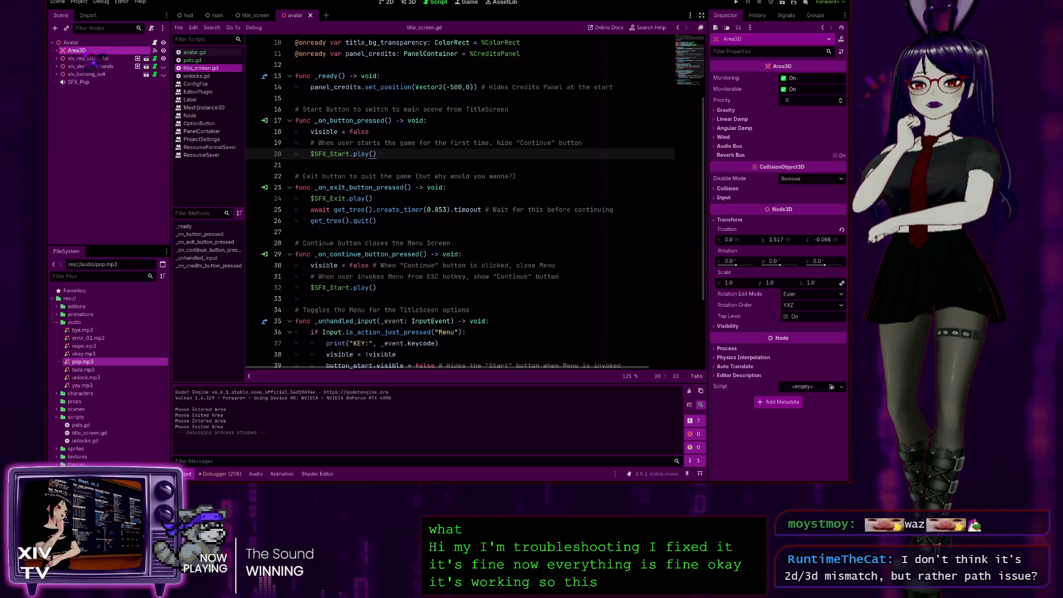
click(86, 59)
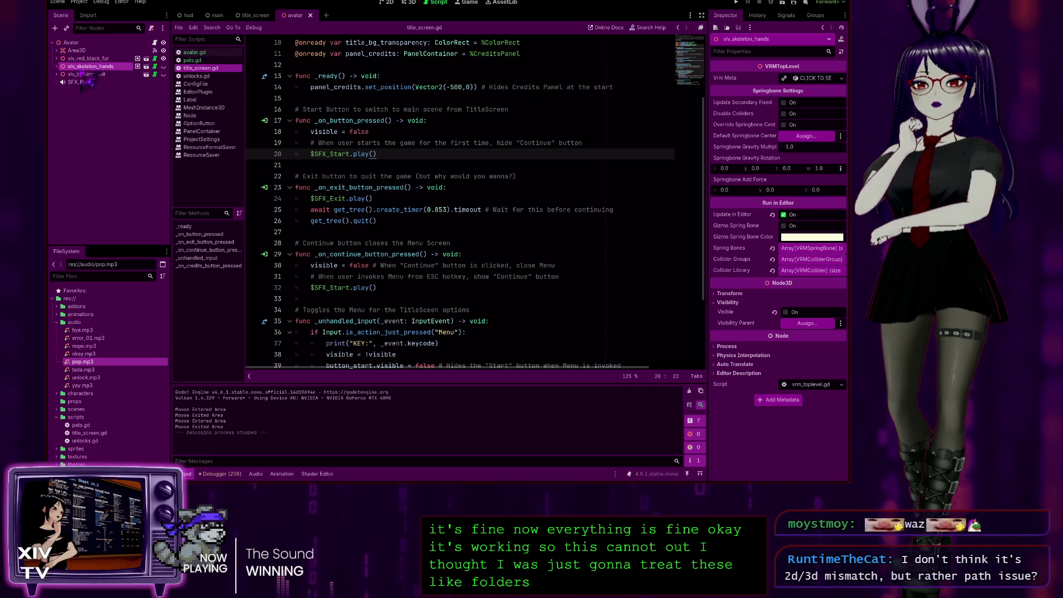
click(83, 82)
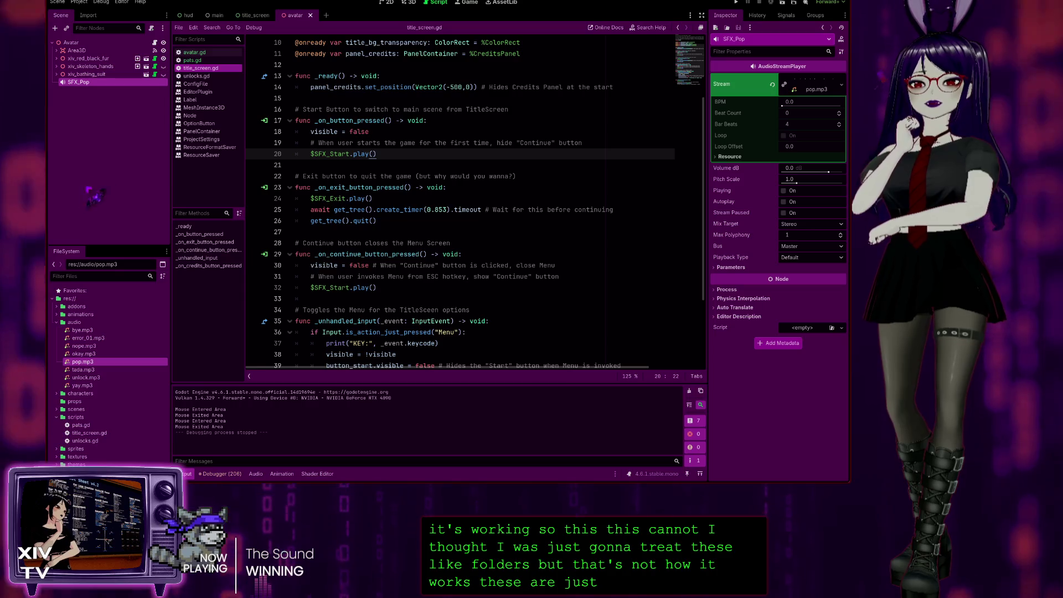
key(F5)
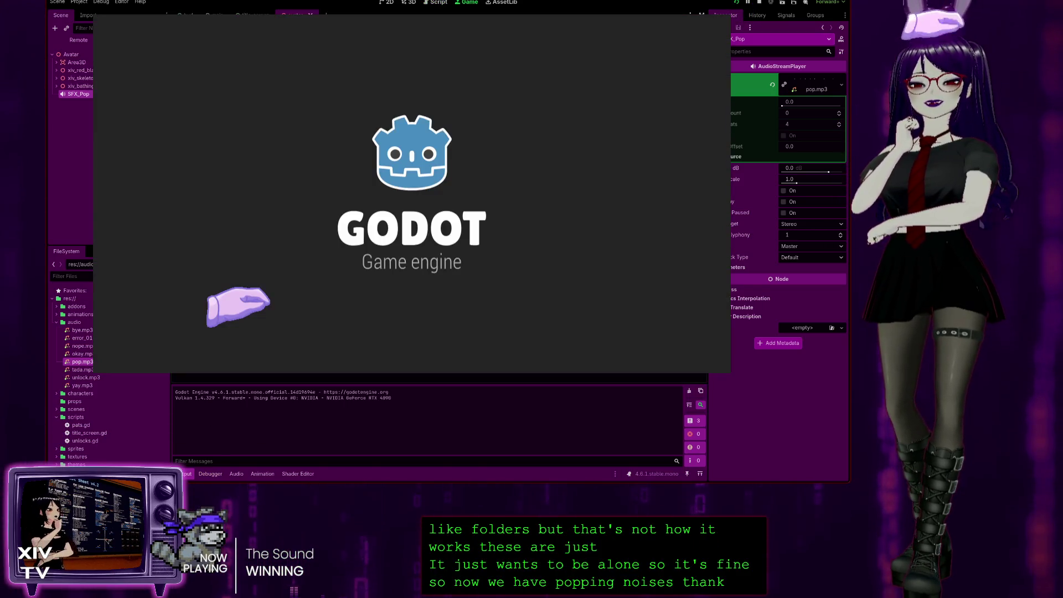
- Start the game from the title screen and pat the character's head repeatedly until Head Pats reads 20
click(397, 171)
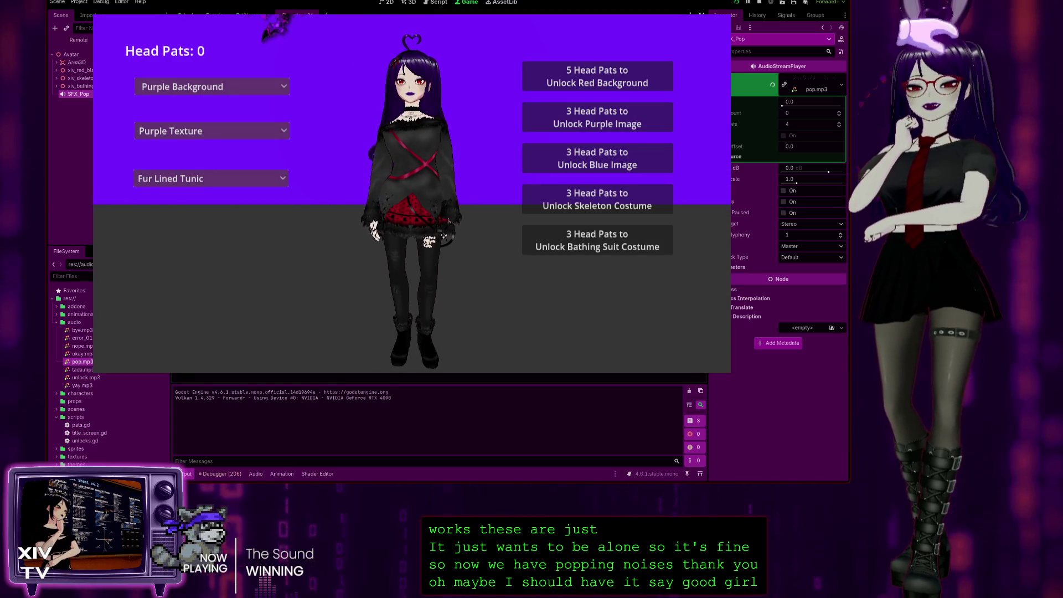
click(397, 58)
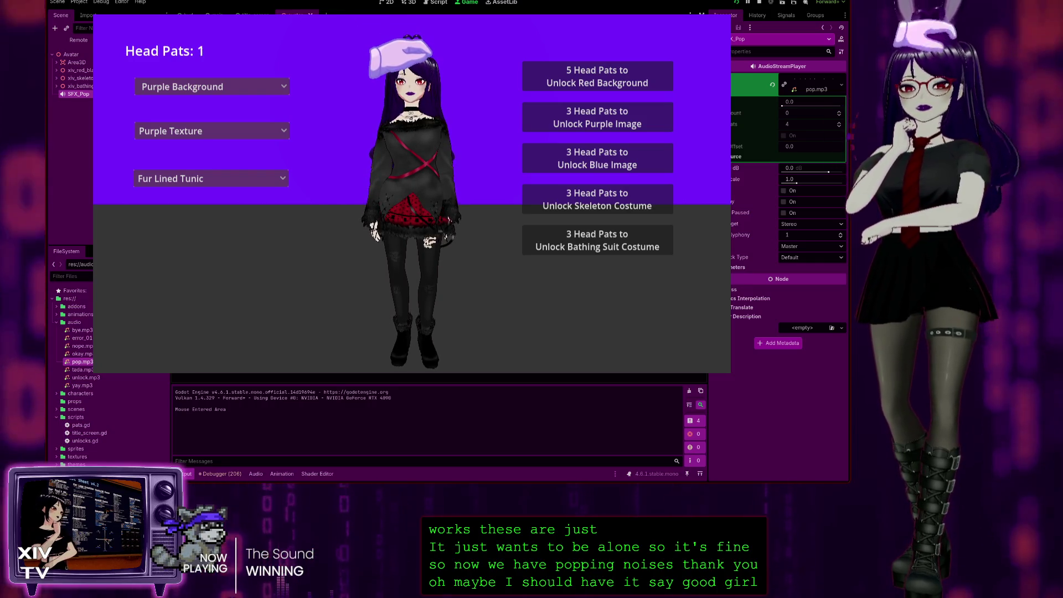
click(397, 58)
click(399, 58)
click(399, 58)
click(400, 58)
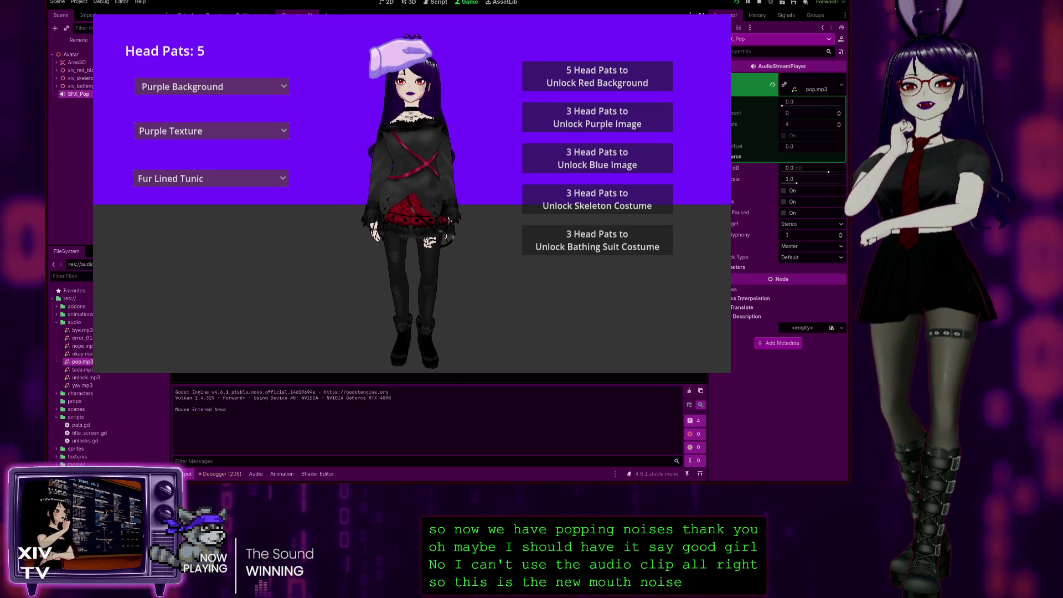
click(399, 58)
click(399, 58)
click(400, 58)
click(399, 58)
click(399, 58)
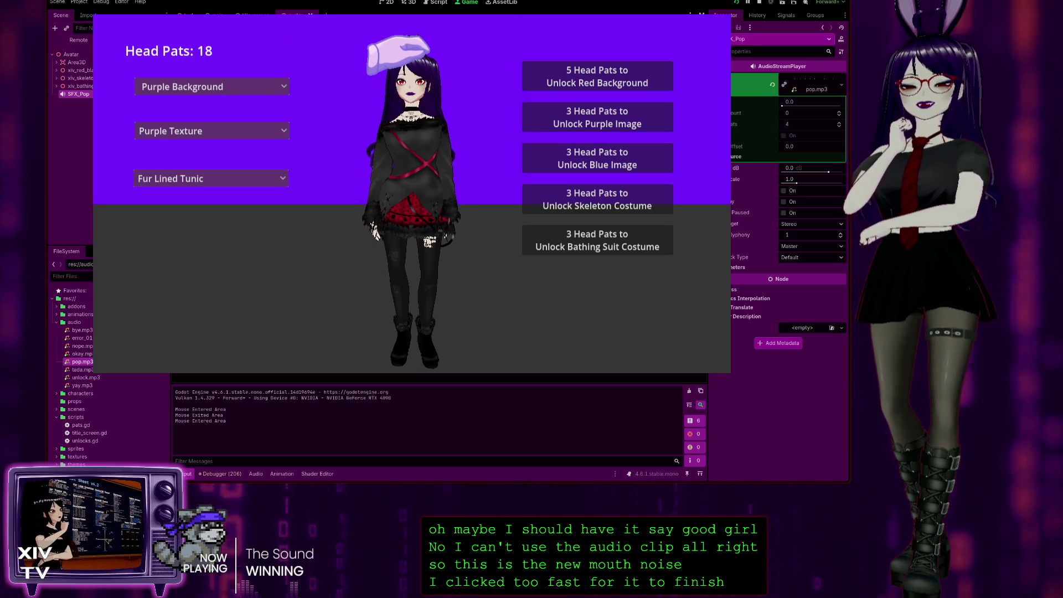
click(399, 58)
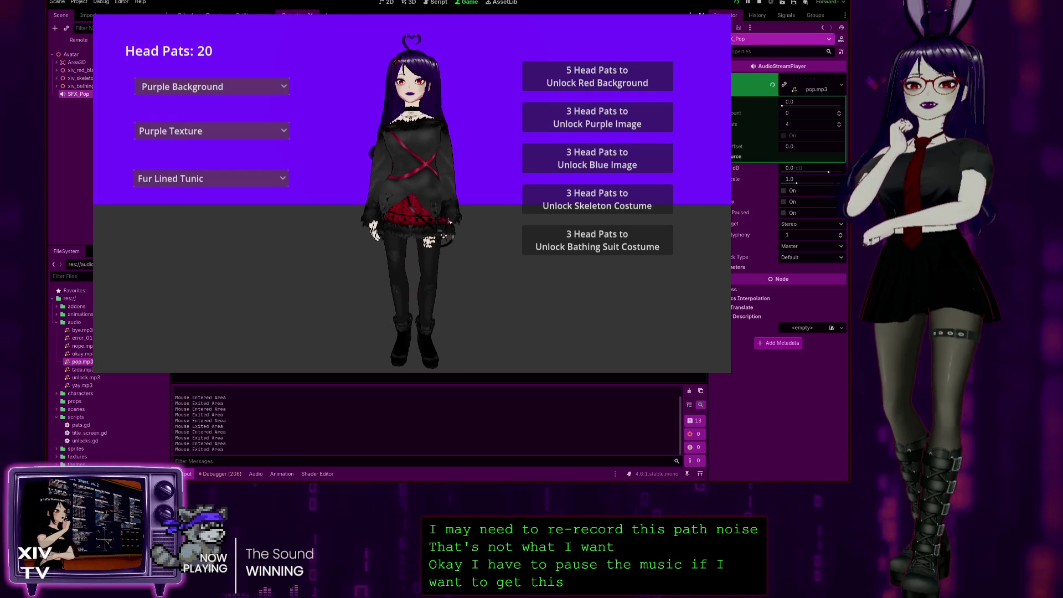
- Stop the running game with F8
key(F8)
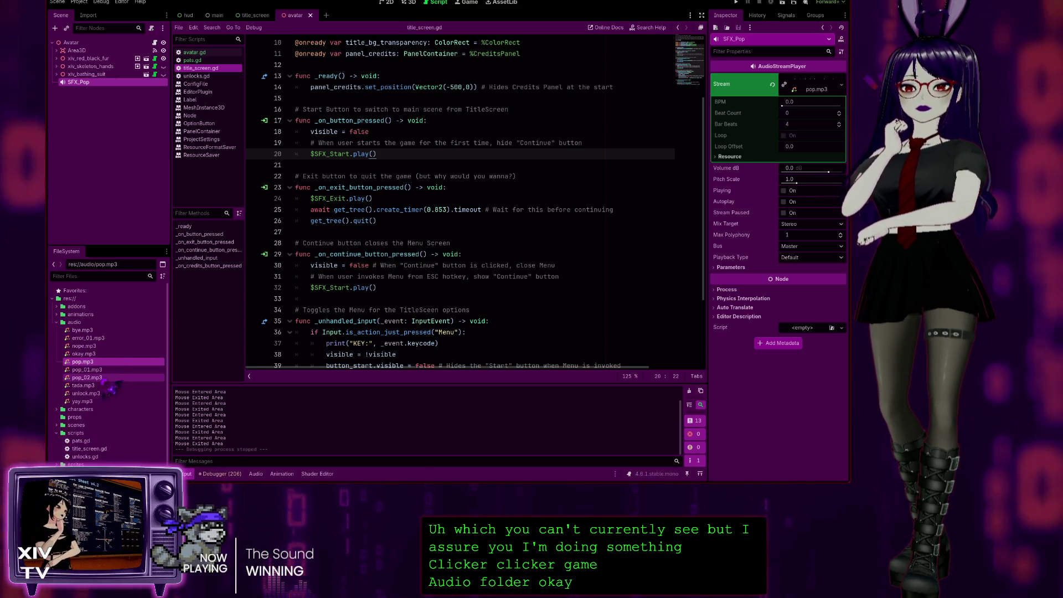
- Assign pop_01.mp3, then pop_02.mp3, to SFX_Pop's Stream property
click(143, 369)
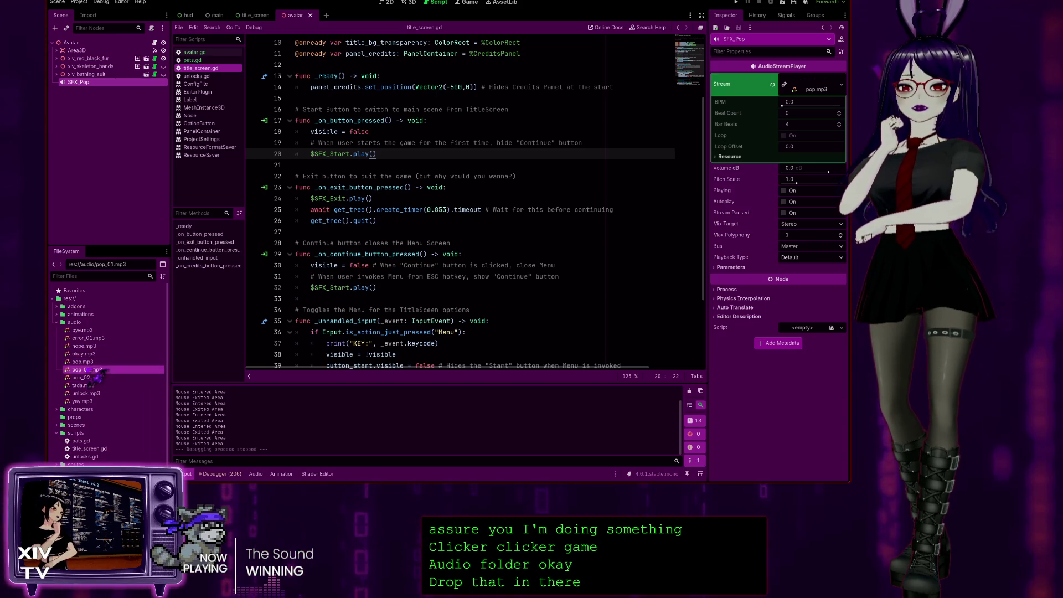
drag(160, 165, 99, 106)
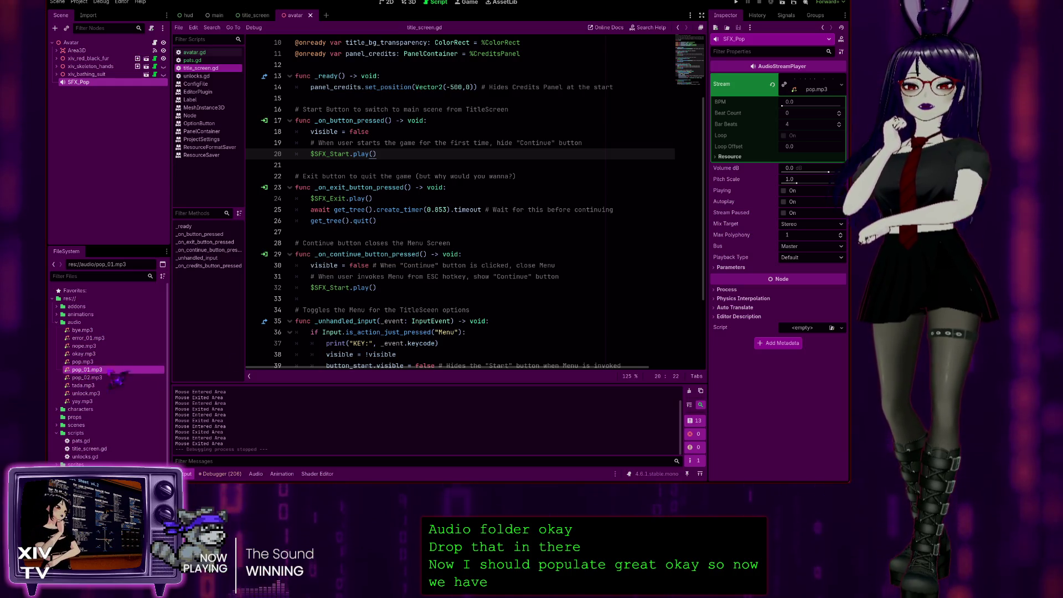
mouse_move(118, 378)
mouse_down()
mouse_move(554, 221)
mouse_move(747, 138)
mouse_move(816, 103)
mouse_move(812, 90)
mouse_up()
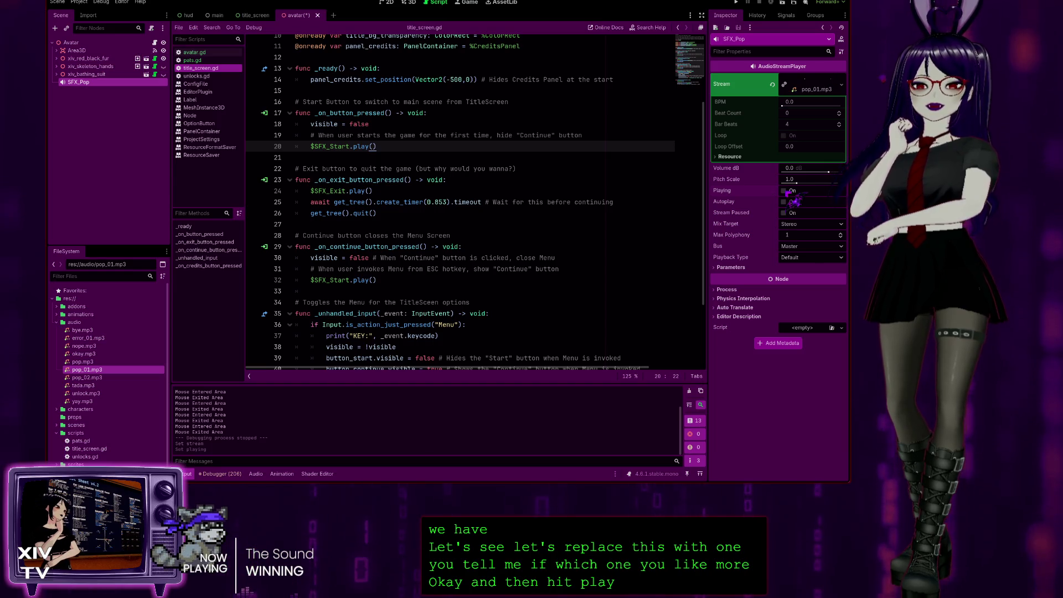
mouse_move(87, 377)
mouse_down()
mouse_move(365, 321)
mouse_move(354, 169)
mouse_move(814, 88)
mouse_up()
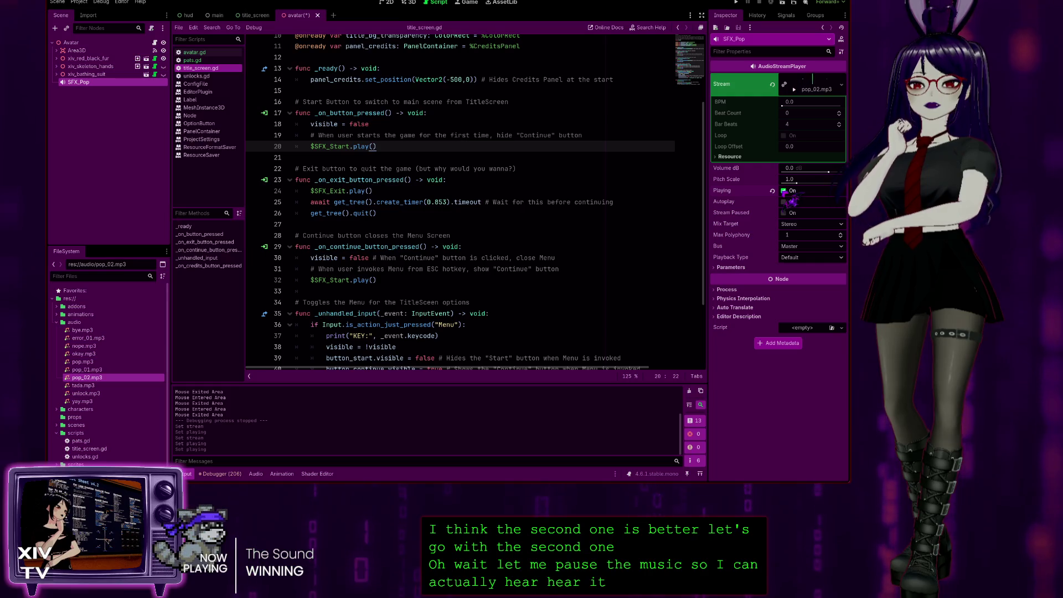
- Play pop_01.mp3 and pop_02.mp3 on SFX_Pop to compare, keep pop_02.mp3, then run the project
key(Up)
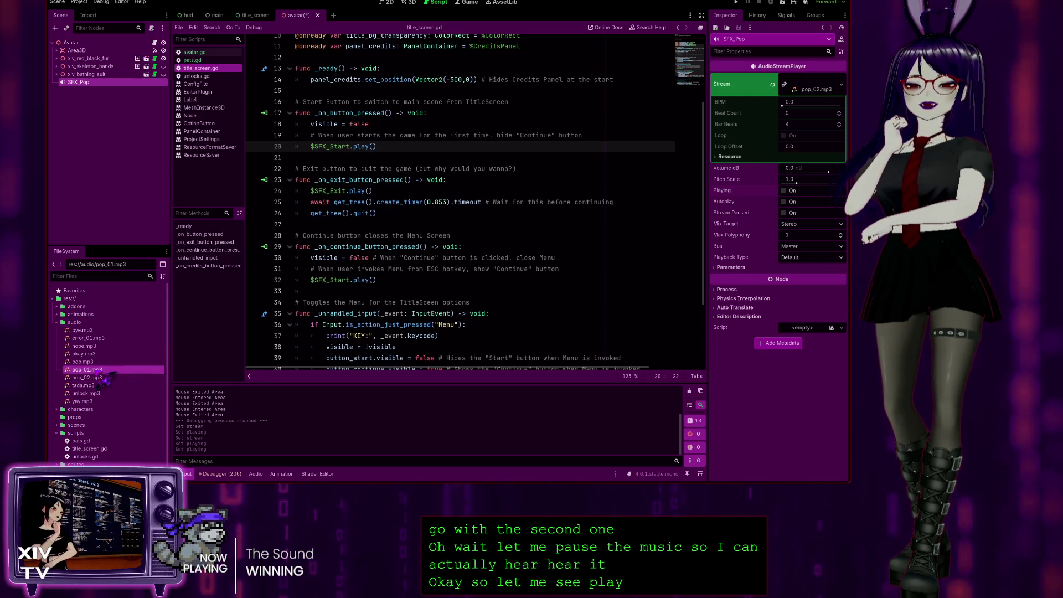
click(783, 190)
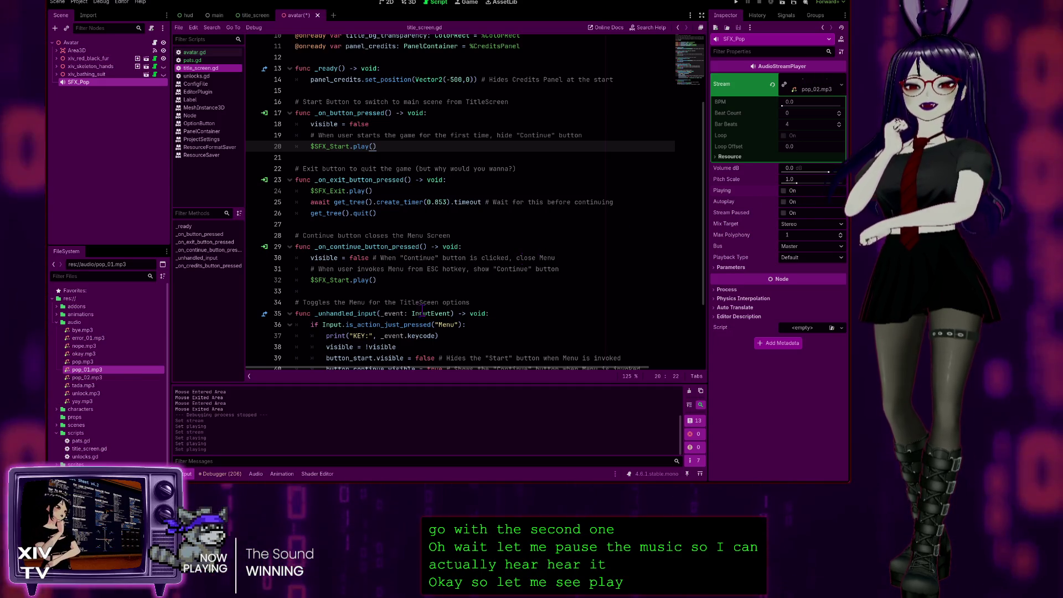
mouse_move(79, 374)
mouse_down()
mouse_move(498, 260)
mouse_move(836, 80)
mouse_up()
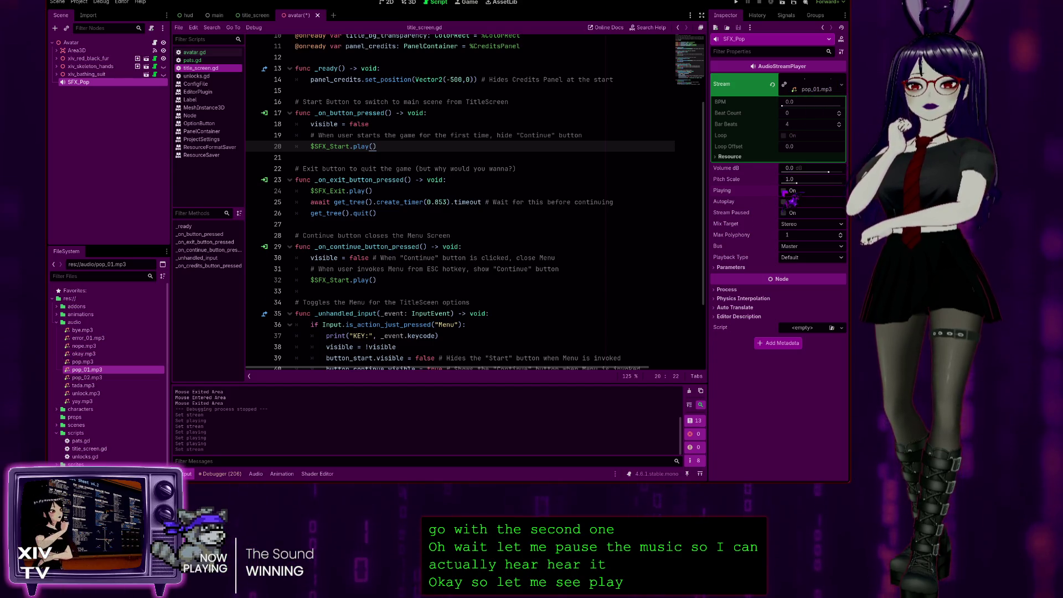
click(783, 190)
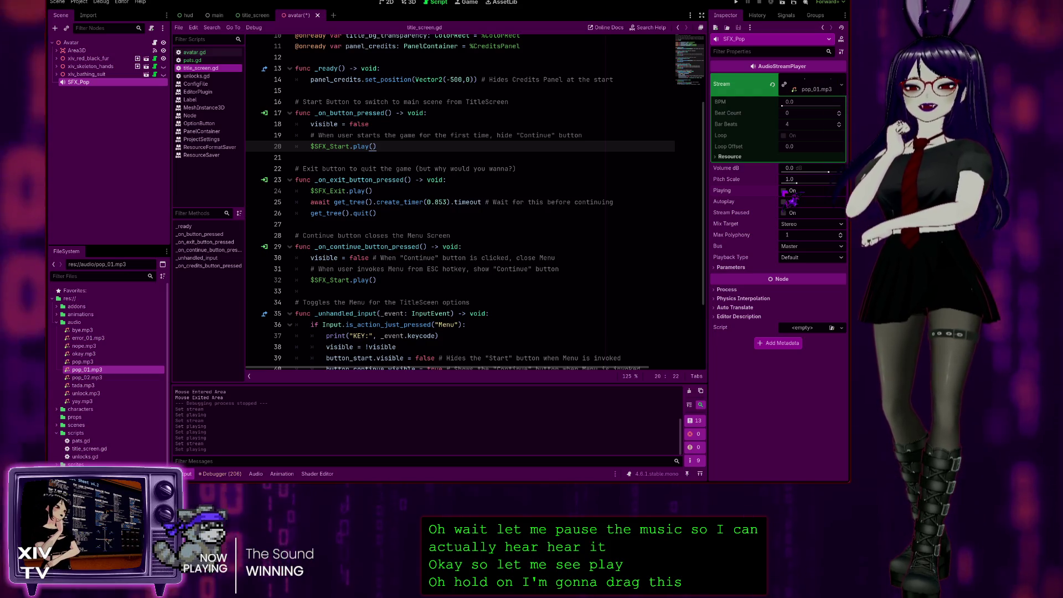
click(784, 190)
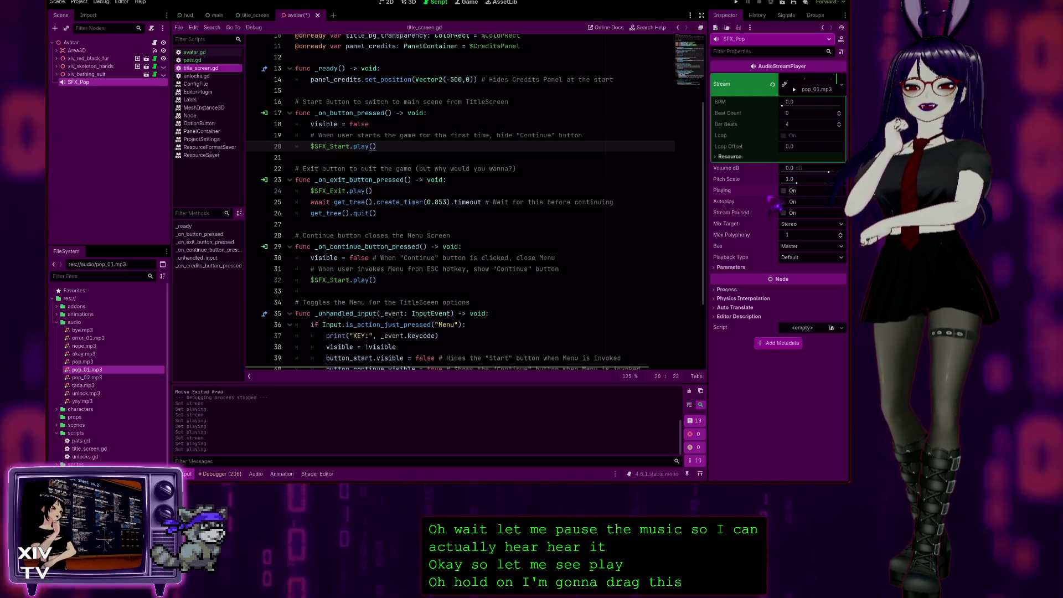
click(89, 378)
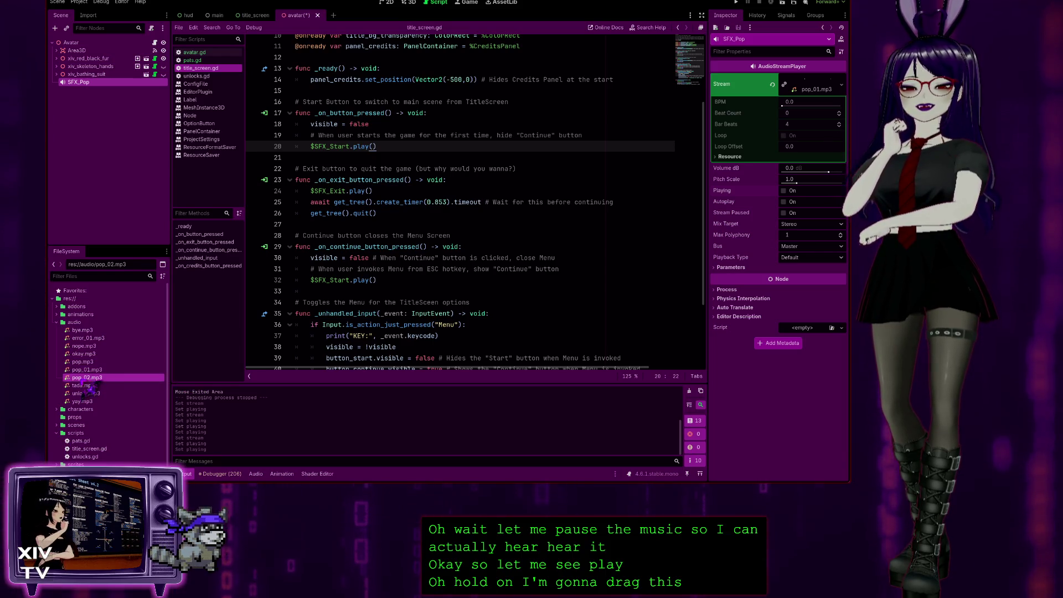
mouse_move(87, 388)
mouse_down()
mouse_move(560, 252)
mouse_move(824, 96)
mouse_move(812, 94)
mouse_up()
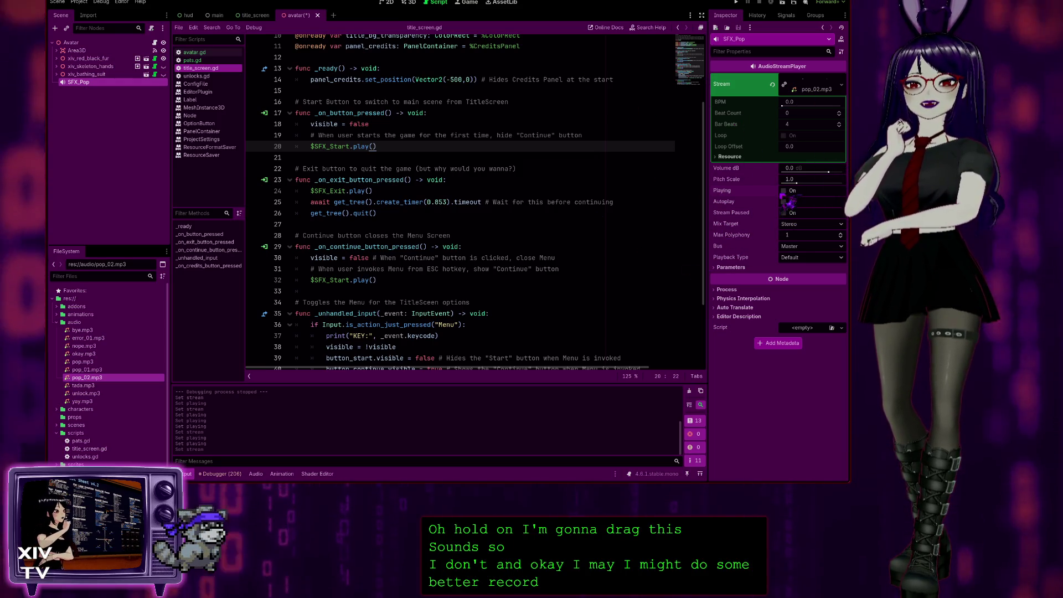
click(783, 191)
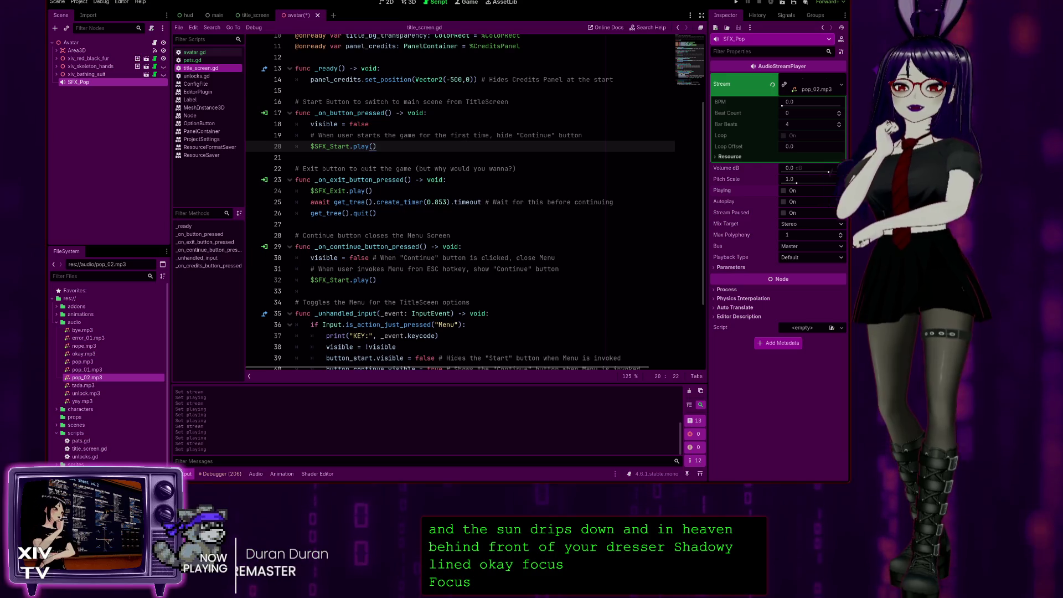
scroll(459, 200, down, 3)
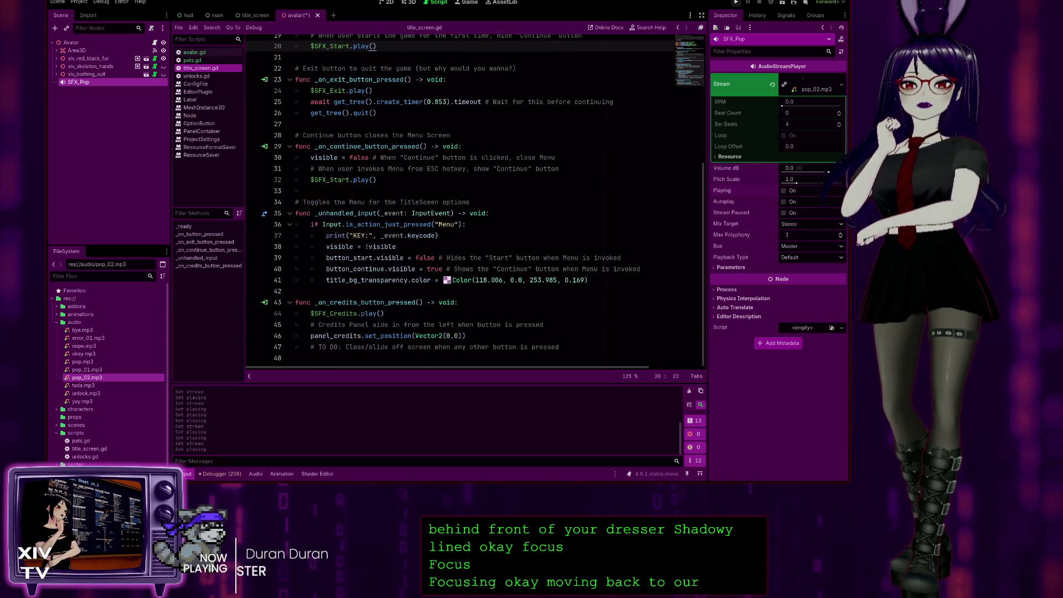
key(F5)
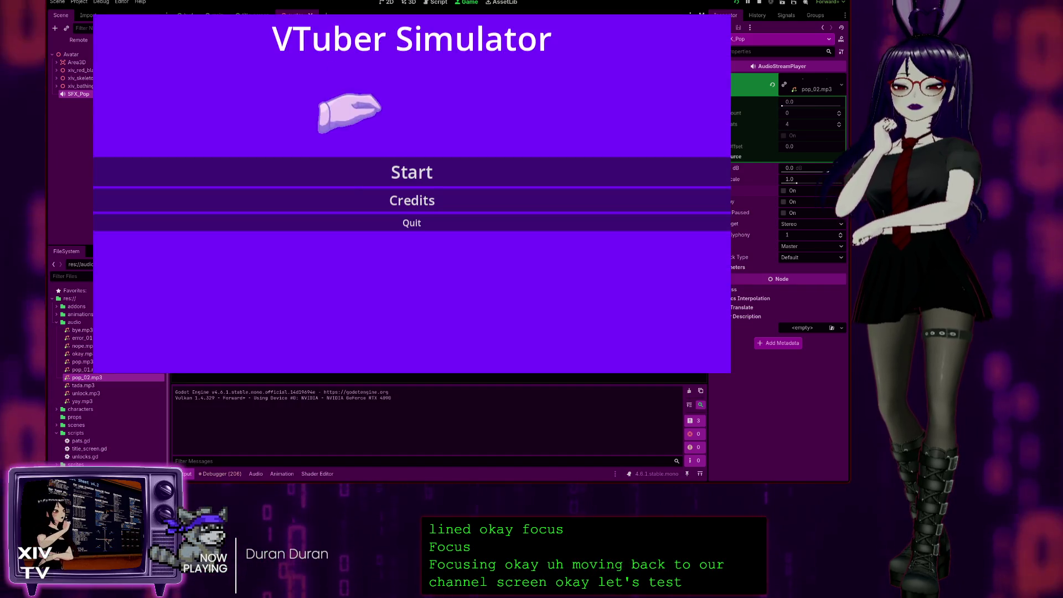
- Start the game, pat the avatar's head to 22 with the new pop sound, then pause and quit
click(381, 169)
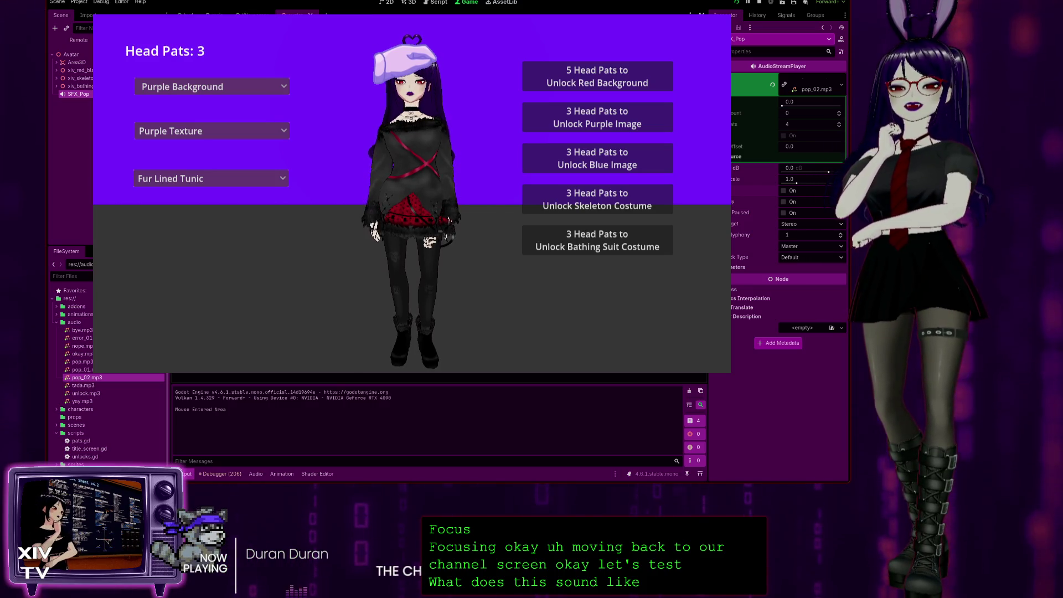
click(404, 71)
click(404, 72)
click(404, 72)
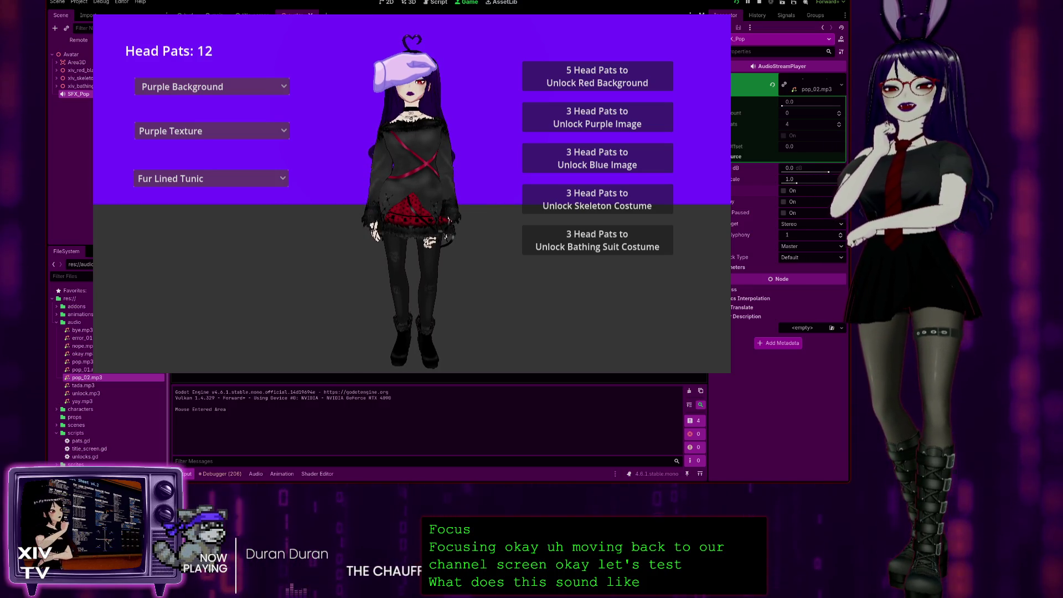
click(403, 72)
click(403, 72)
click(402, 72)
click(402, 72)
click(401, 72)
click(401, 72)
click(401, 72)
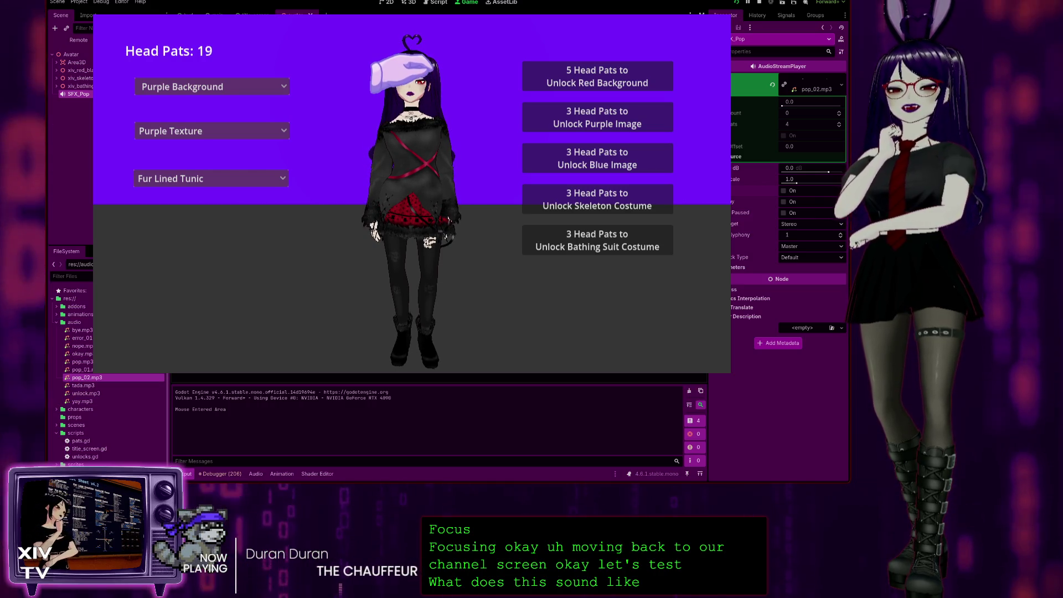
click(399, 73)
click(396, 73)
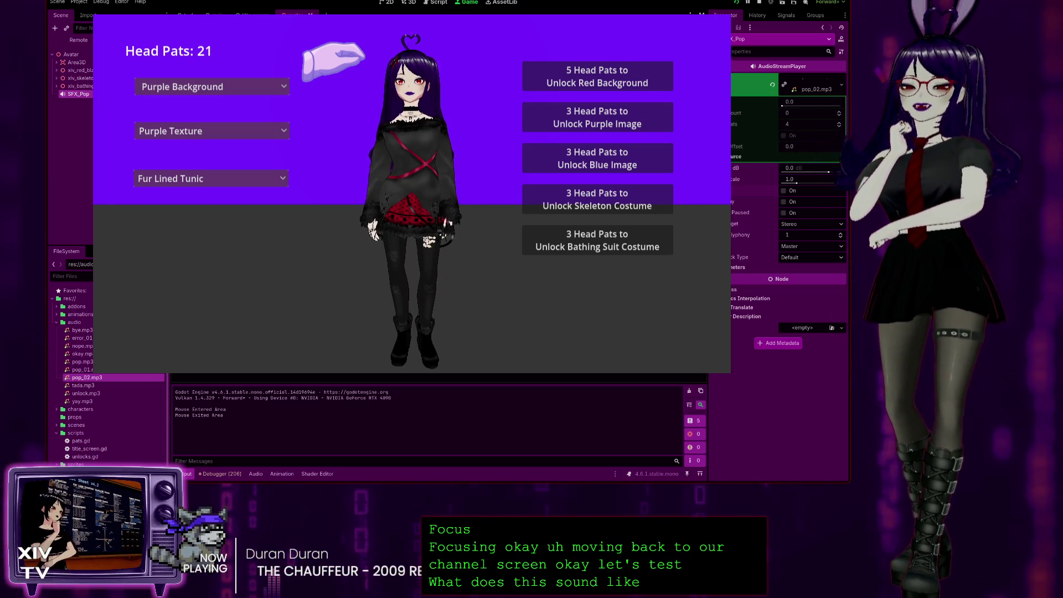
click(395, 62)
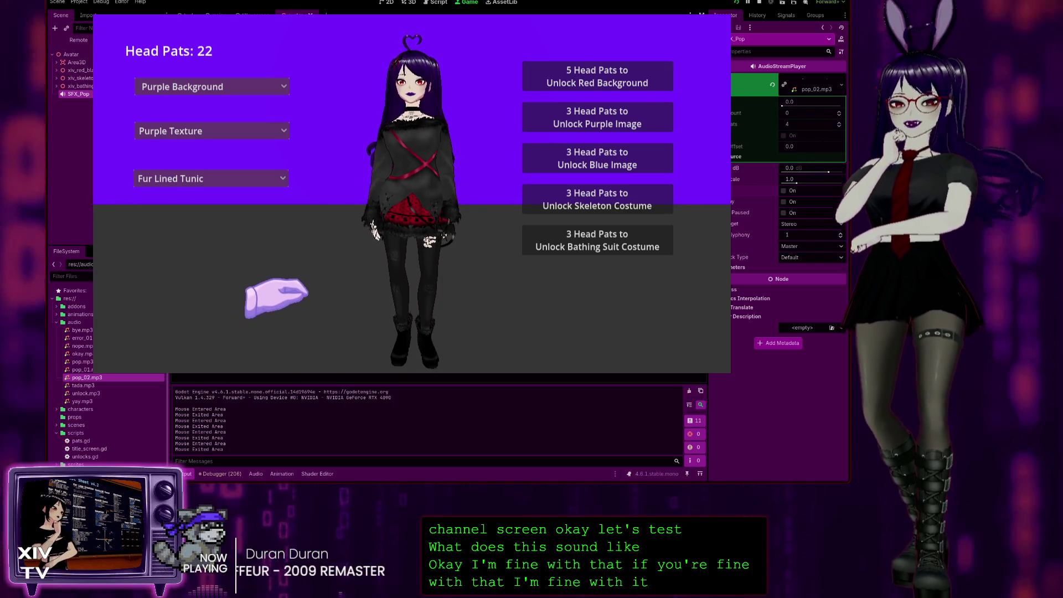
key(Escape)
click(402, 223)
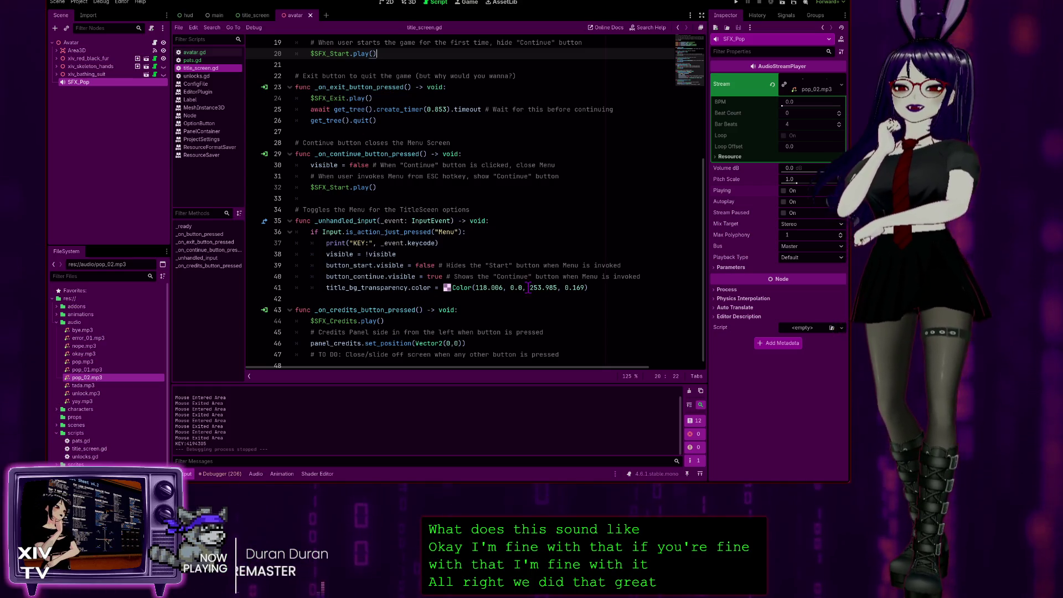
- Leave the avatar scene's 3D view and return to the title_screen scene with title_screen.gd showing
scroll(440, 228, up, 4)
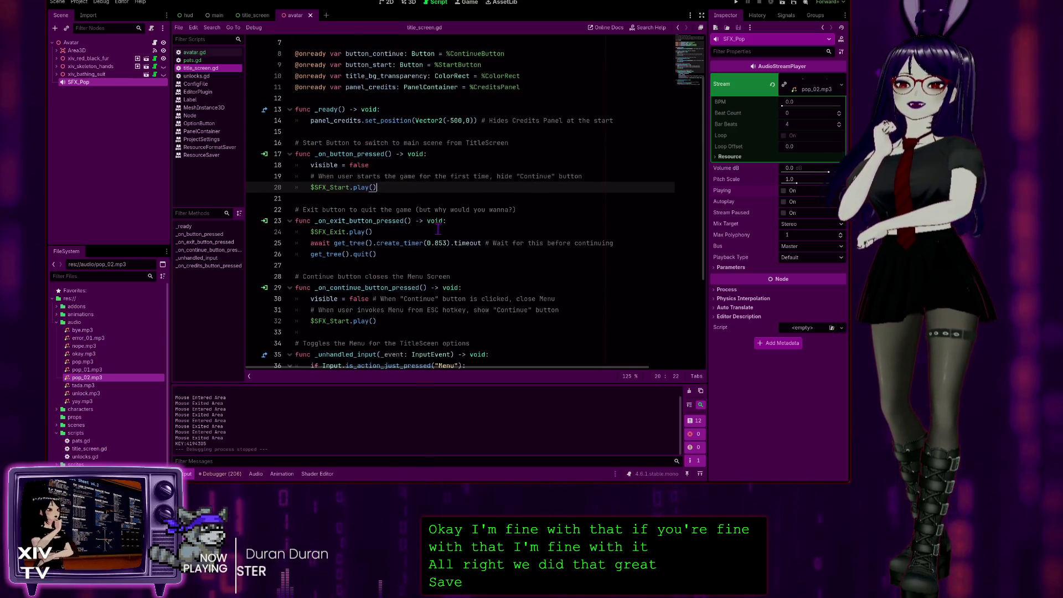
scroll(389, 253, up, 2)
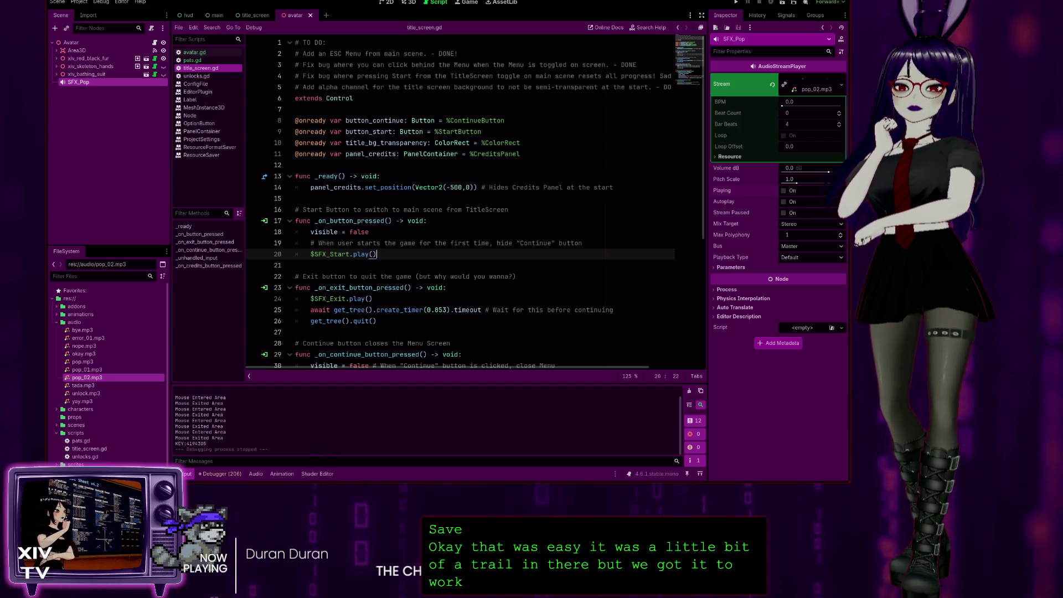
click(409, 3)
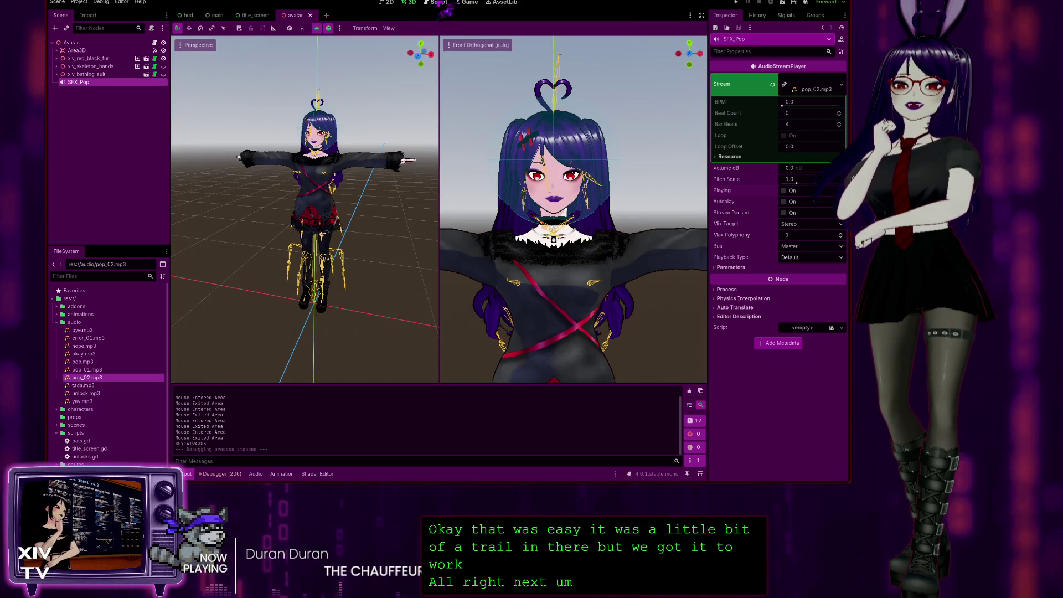
click(438, 3)
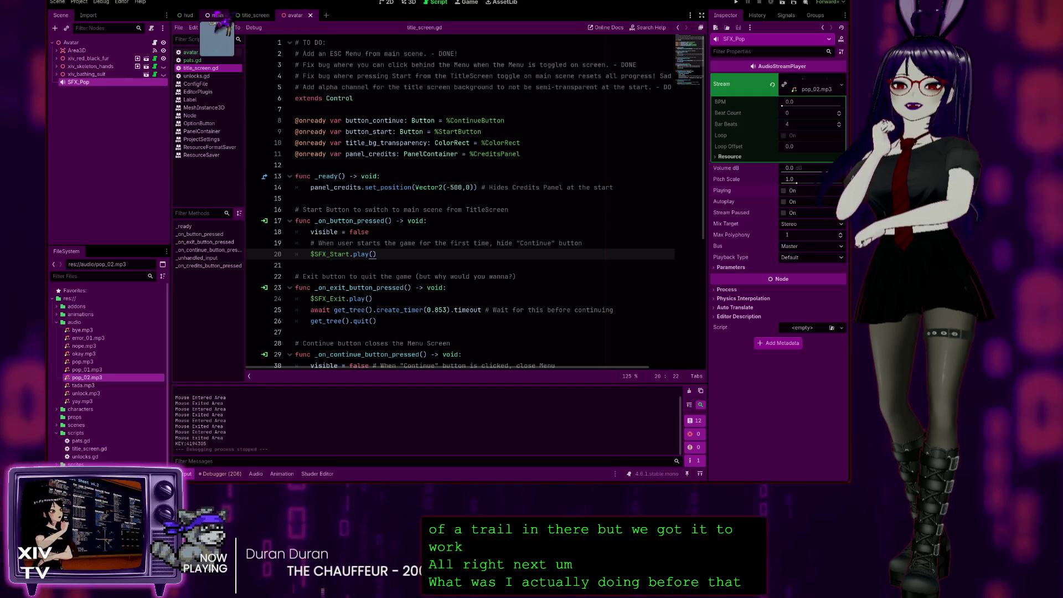
click(254, 15)
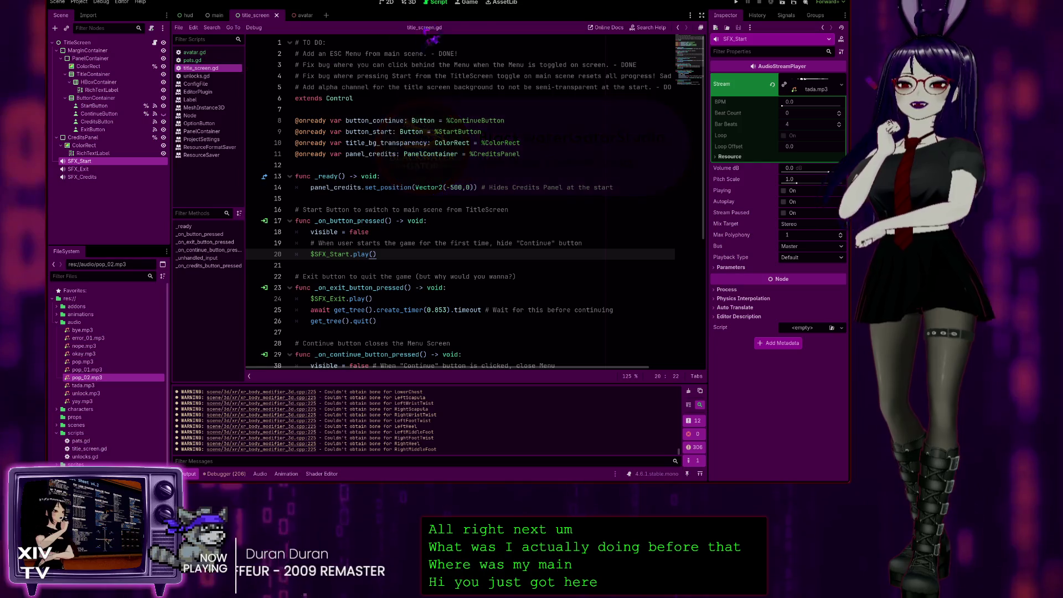
click(468, 2)
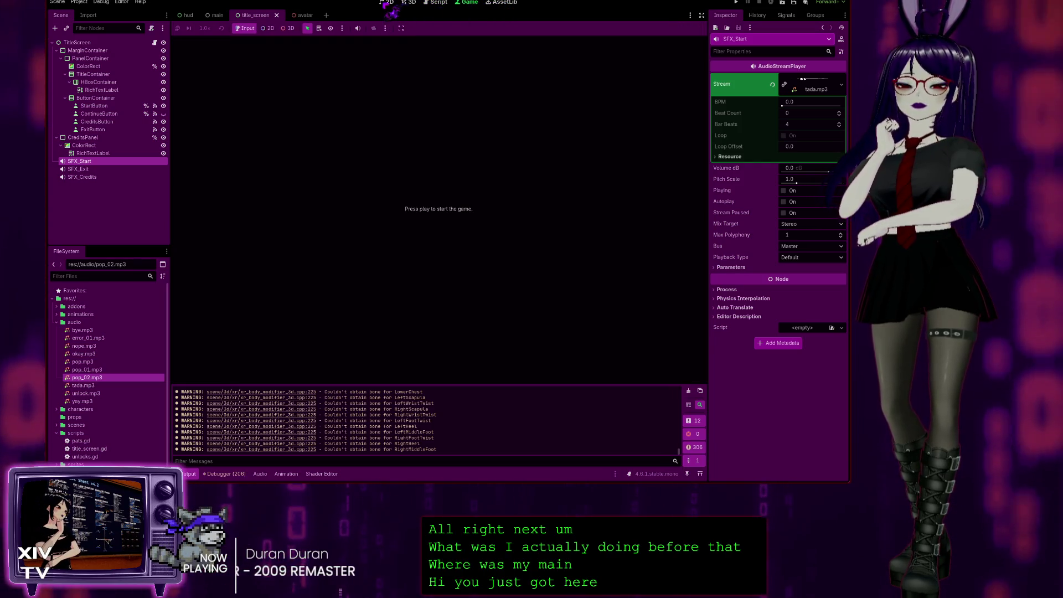
click(387, 3)
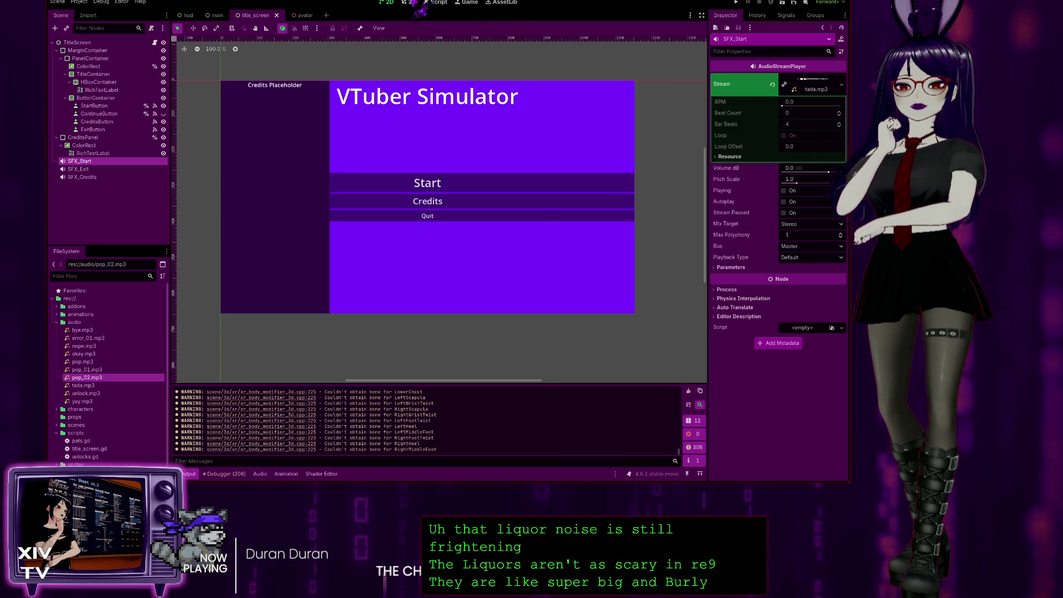
click(410, 3)
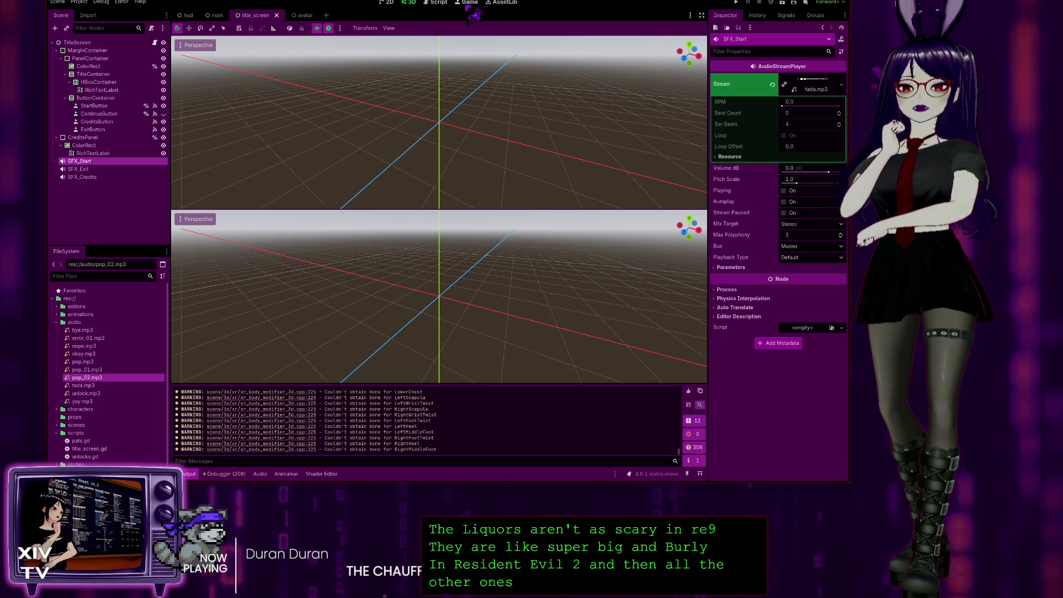
click(438, 3)
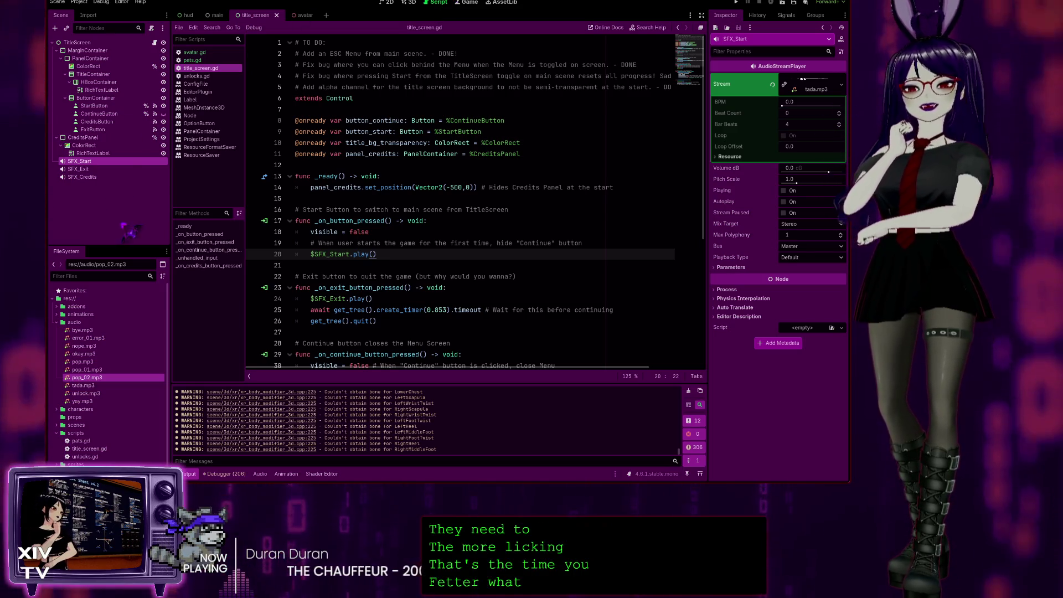
- Inspect the SFX_Credits player, then open pats.gd and avatar.gd in the script list
click(103, 178)
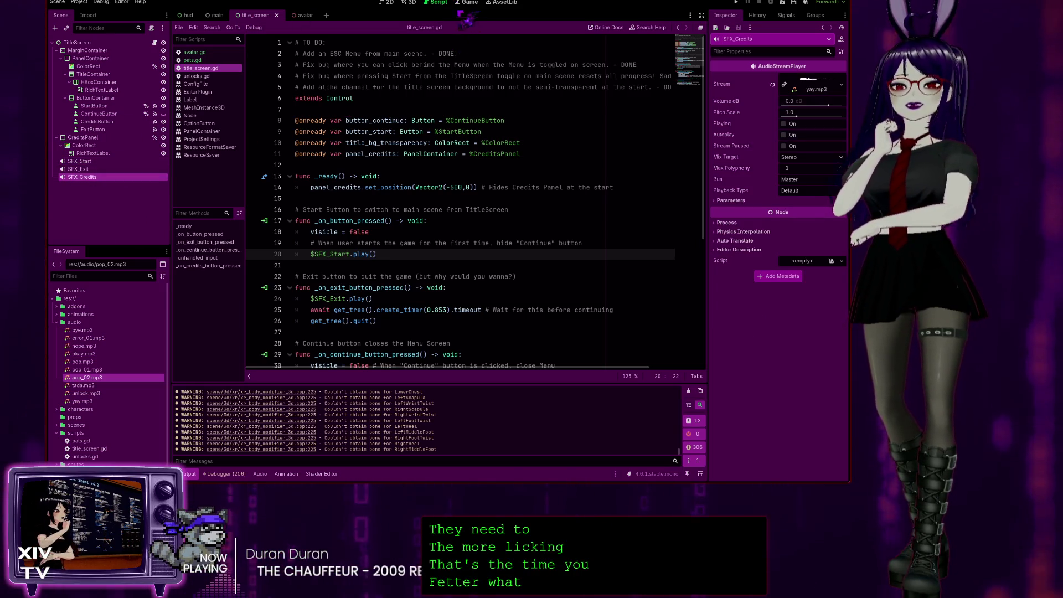
click(213, 60)
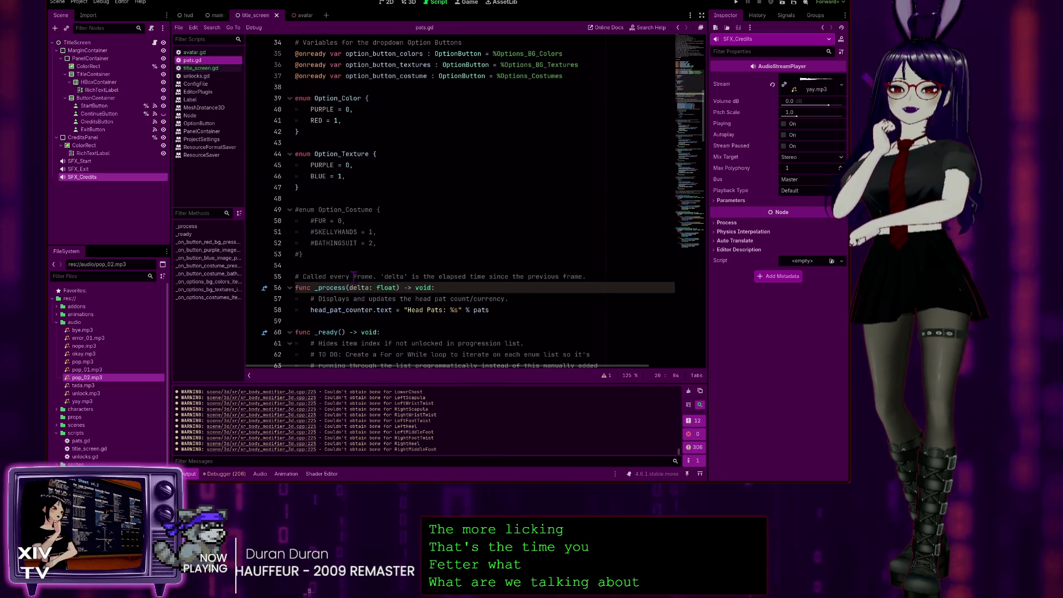
click(206, 53)
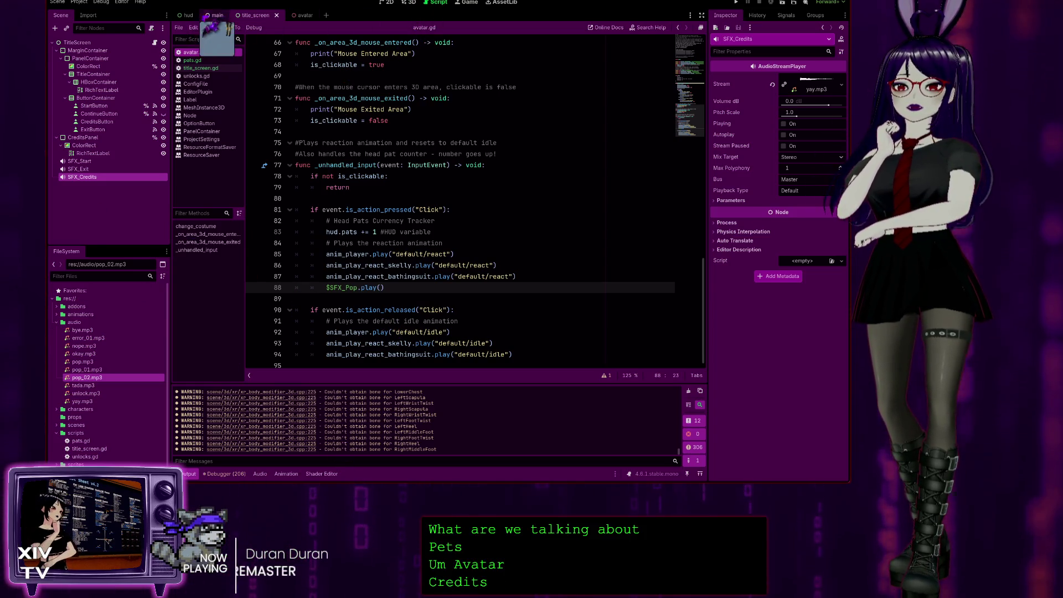
- Switch to hud and back to title_screen, then inspect CreditsPanel and its credits label
click(187, 15)
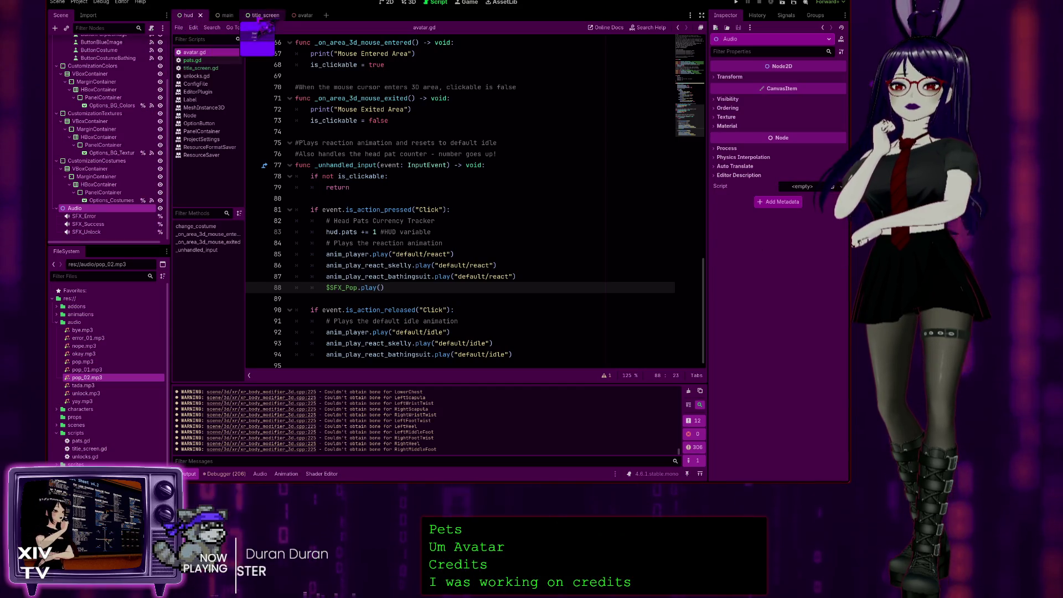
click(255, 15)
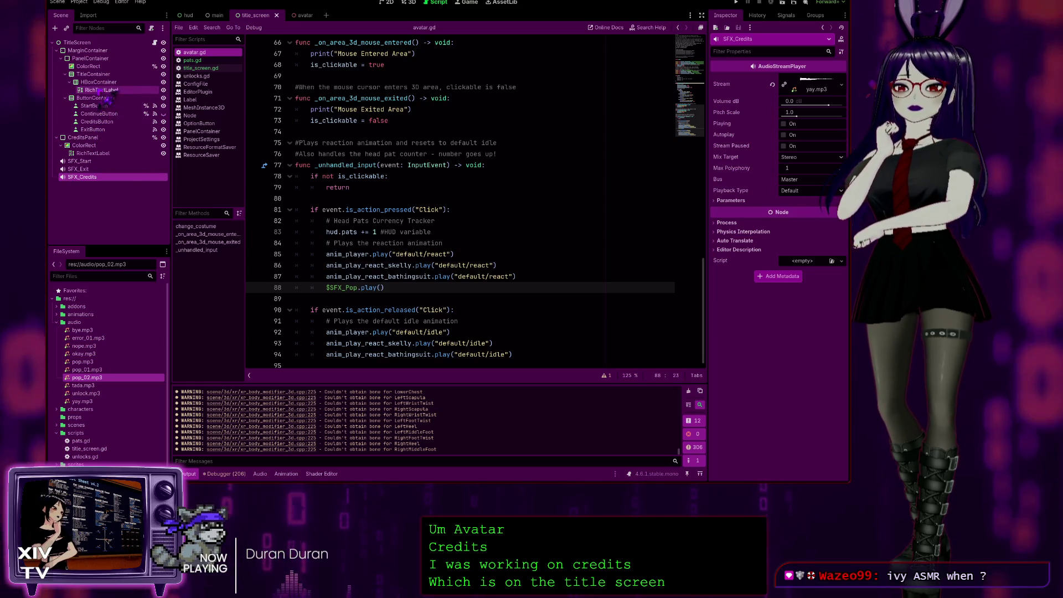
click(94, 138)
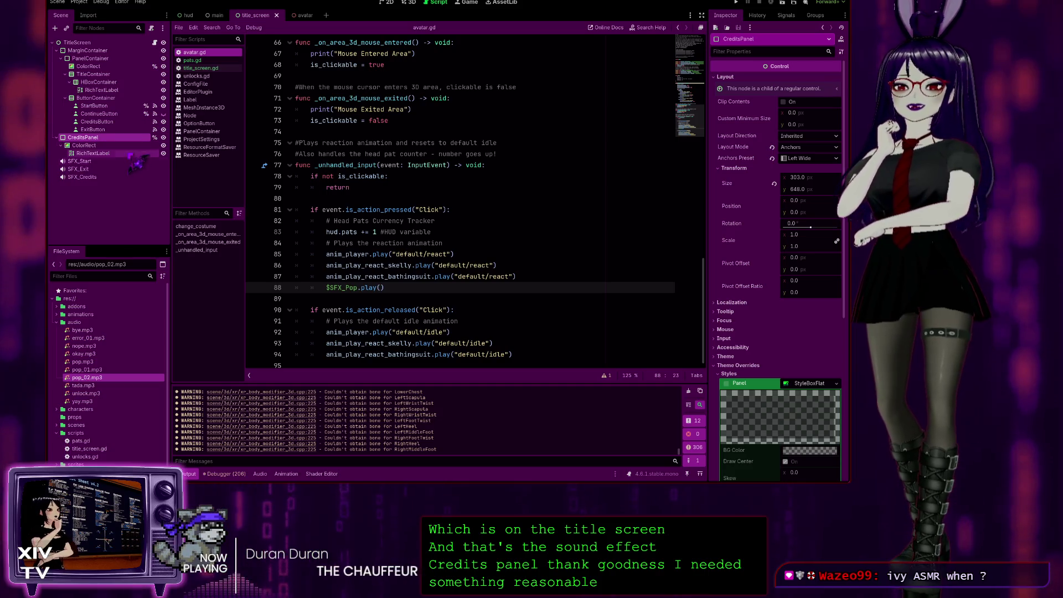
click(111, 152)
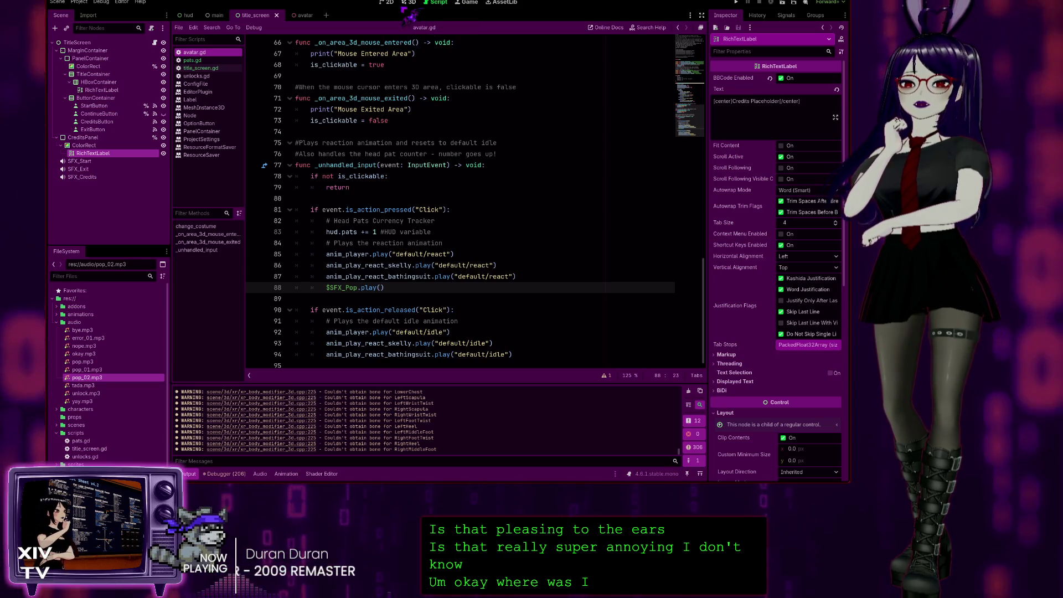
- Show the title_screen layout with the RichTextLabel in the 2D workspace
click(386, 3)
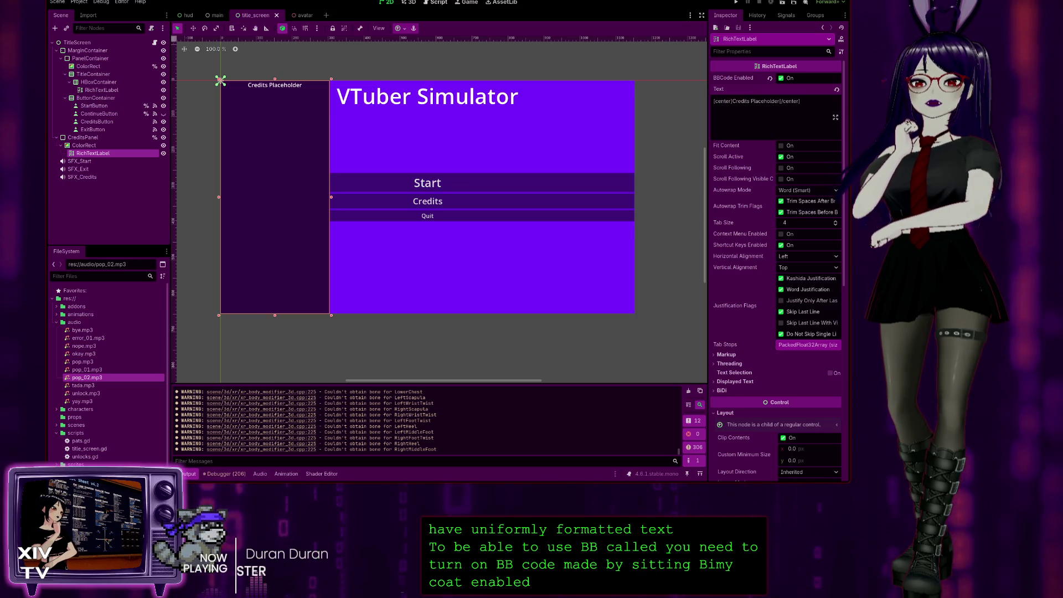
- Read the documentation for the BBCode Enabled property, then return to the 2D layout
right_click(736, 77)
click(811, 102)
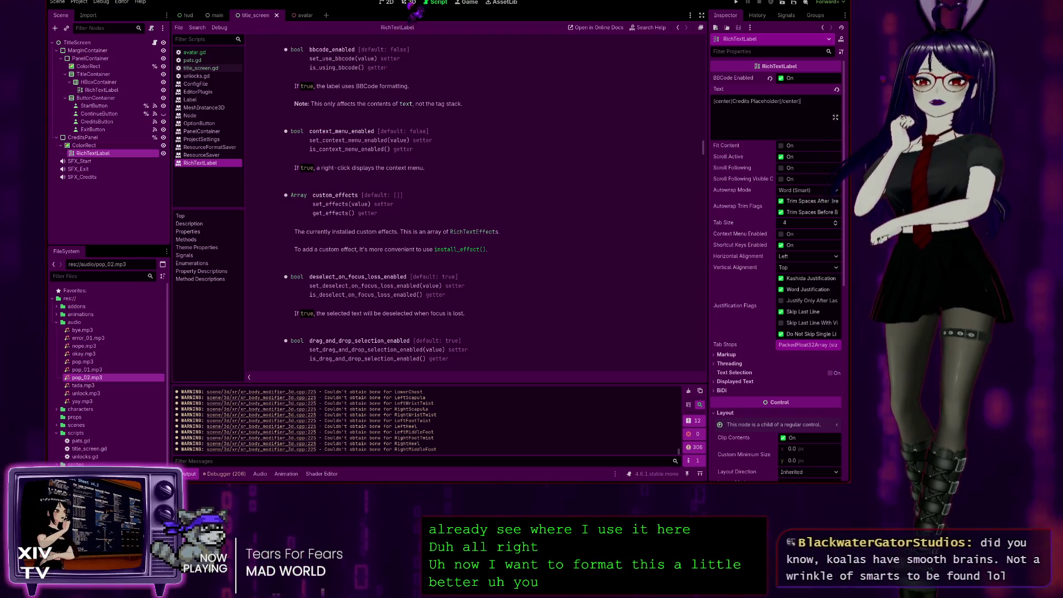
click(410, 2)
click(389, 2)
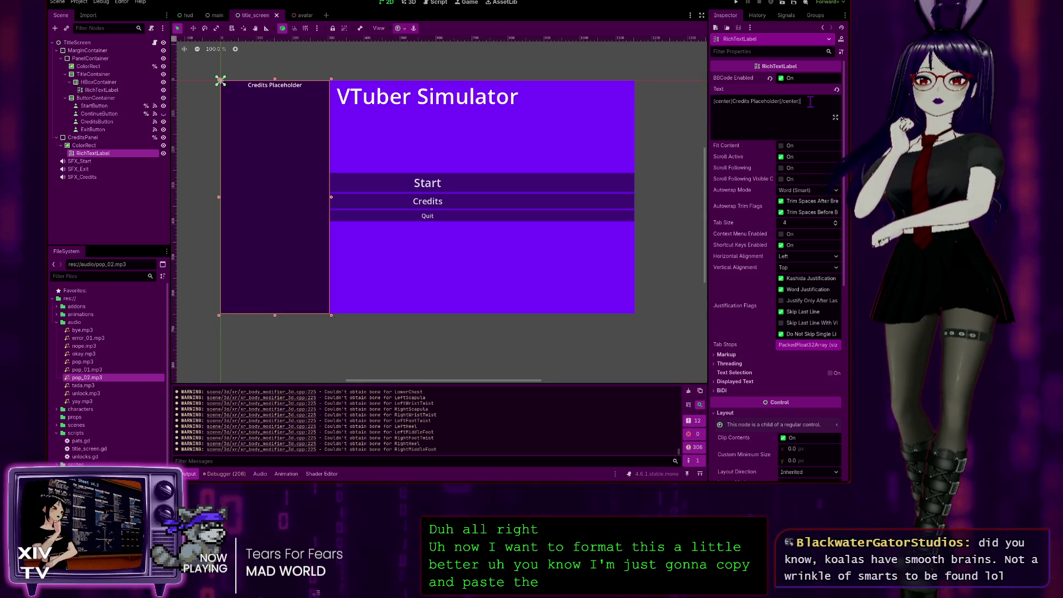
- Paste the supporter names into the label Text and start a [center] line
key(Return)
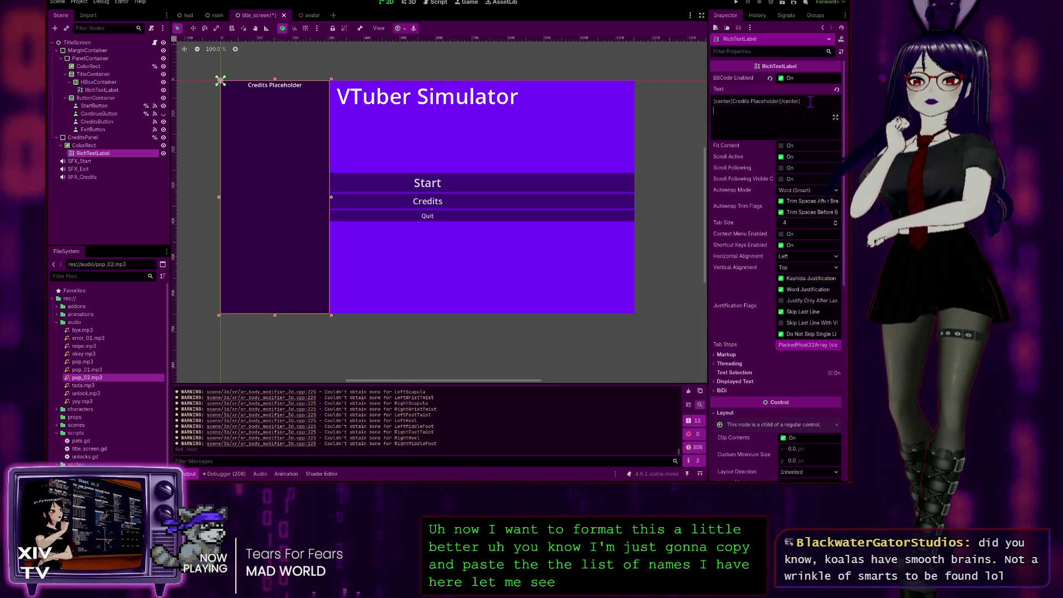
key(BackSpace)
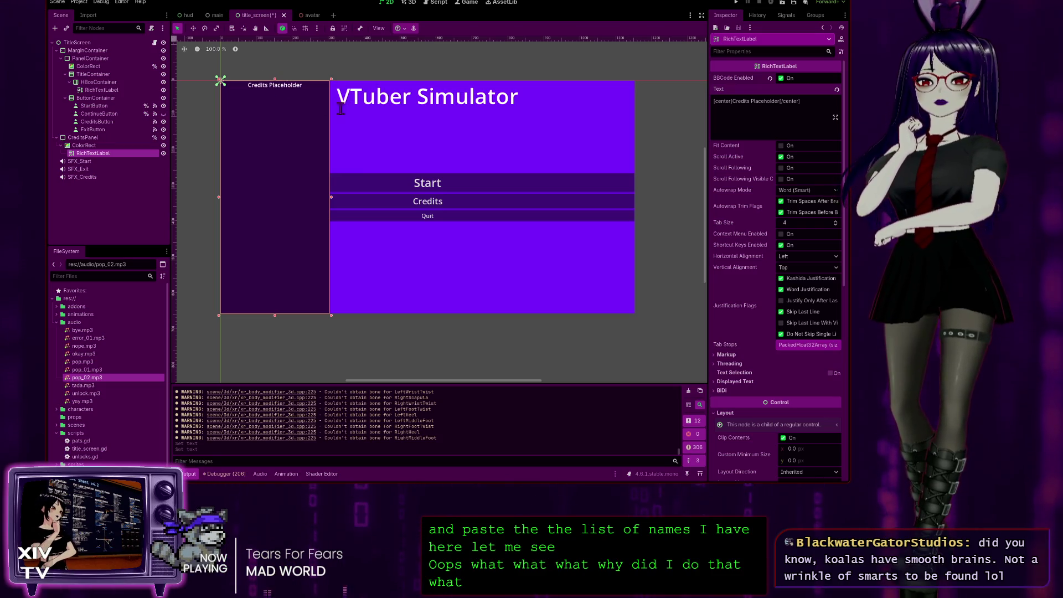
key(ctrl+v)
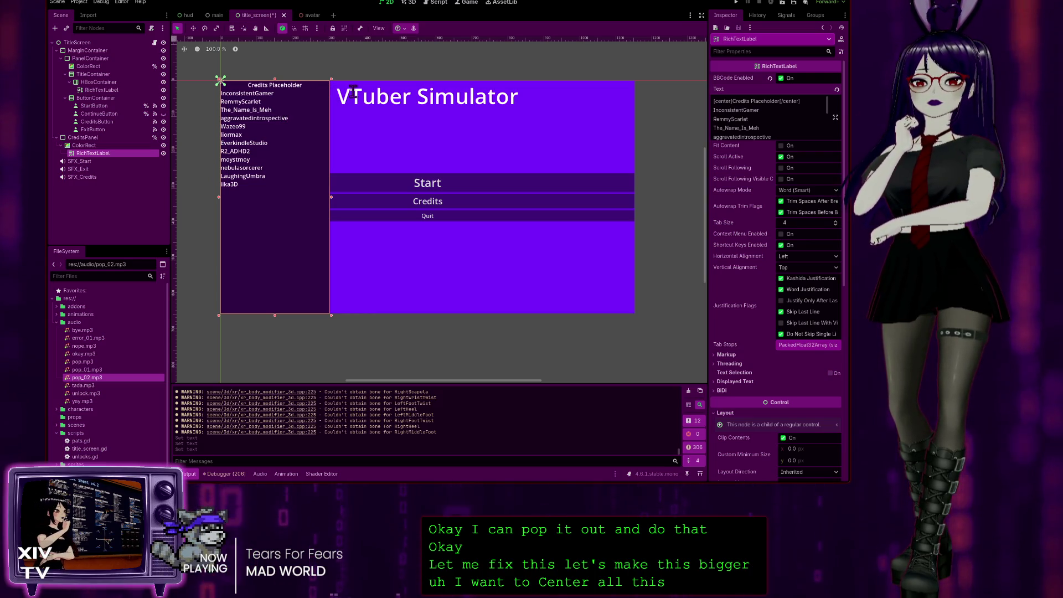
key(Return)
text([center])
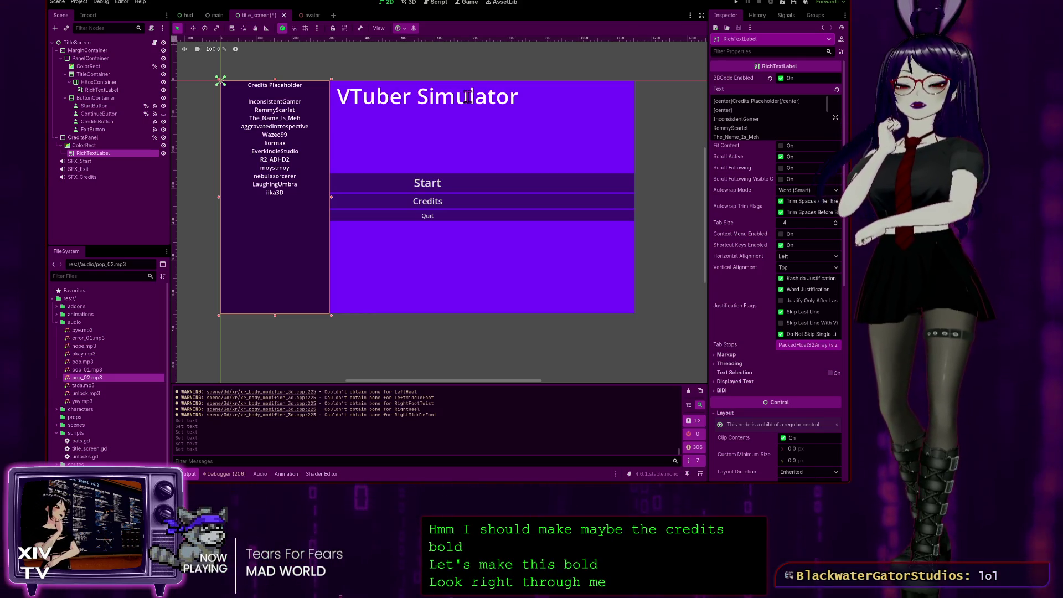
- Drop 'Placeholder' and fix the heading to [center][b]Credits[/b][/center] on one line
text(bold)
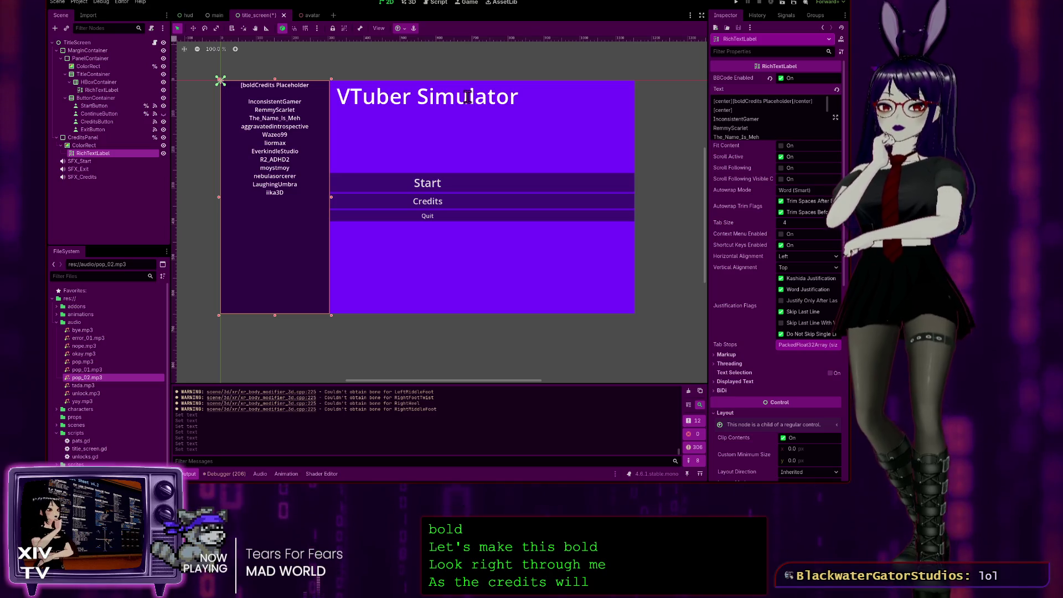
key(ctrl+BackSpace)
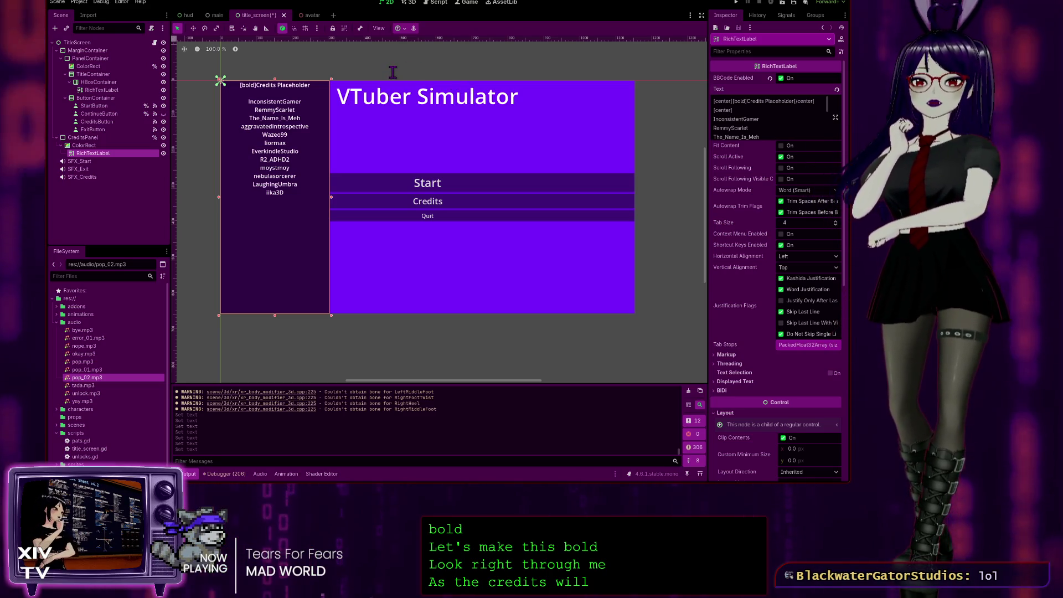
key(BackSpace)
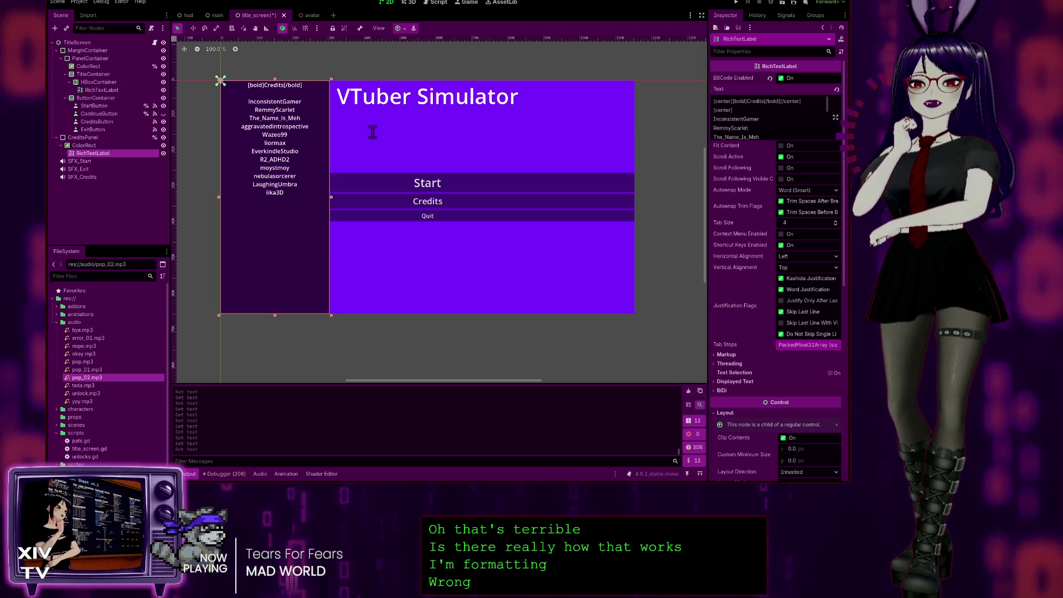
key(Return)
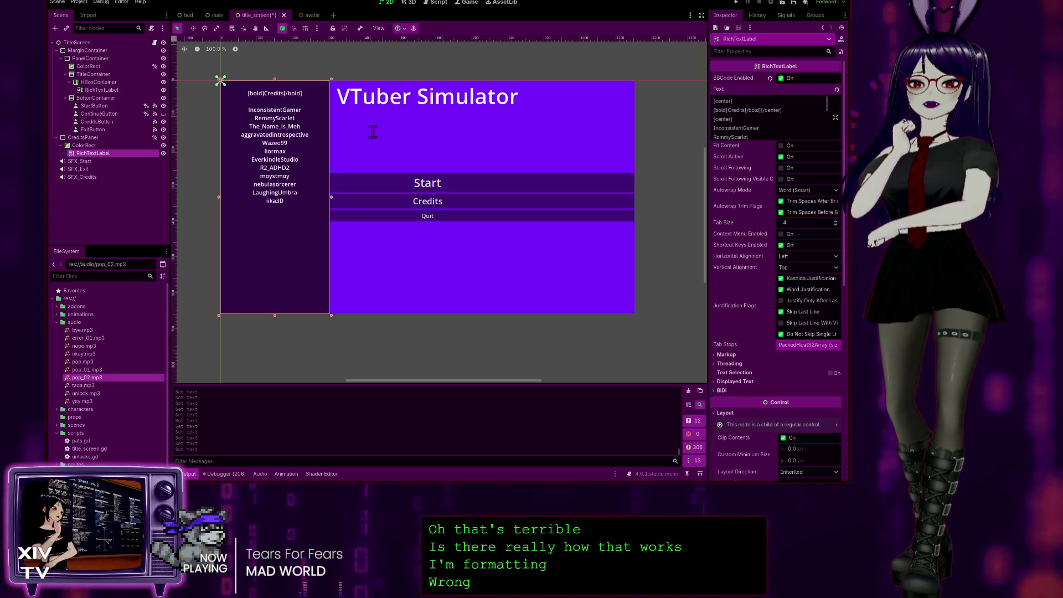
key(Return)
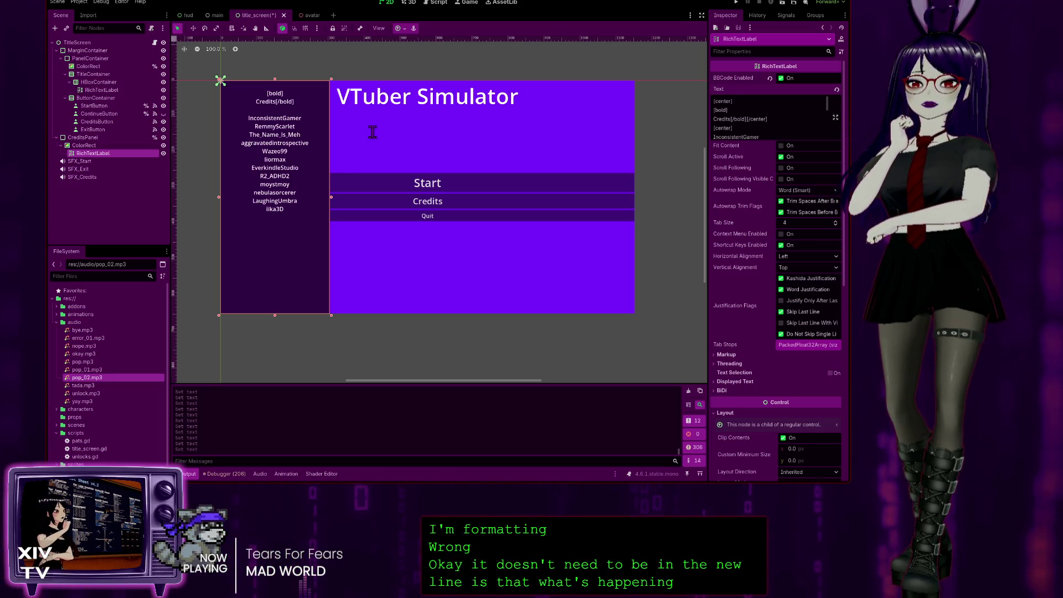
key(Return)
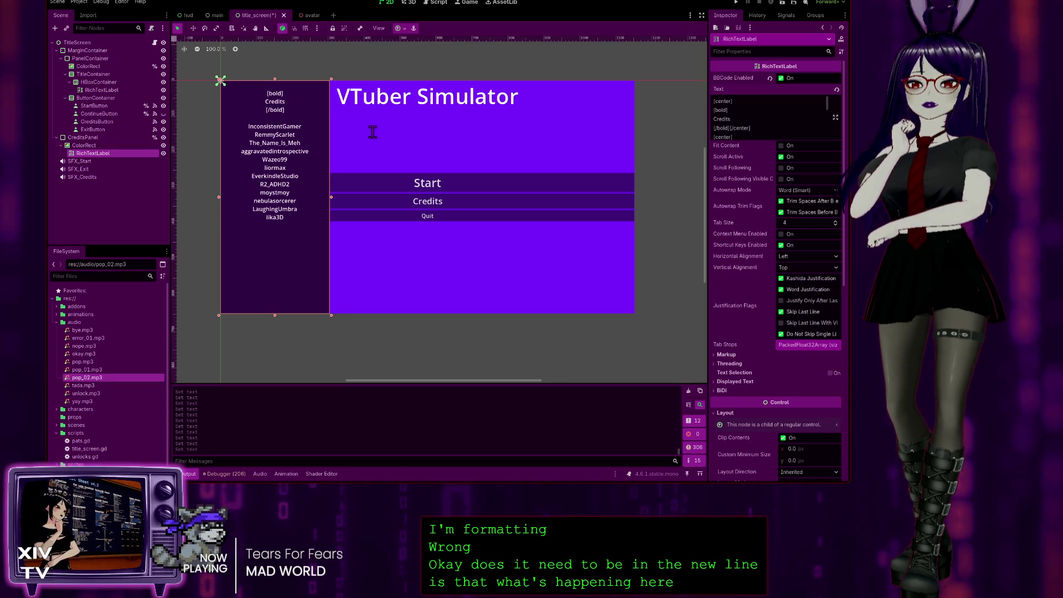
key(Return)
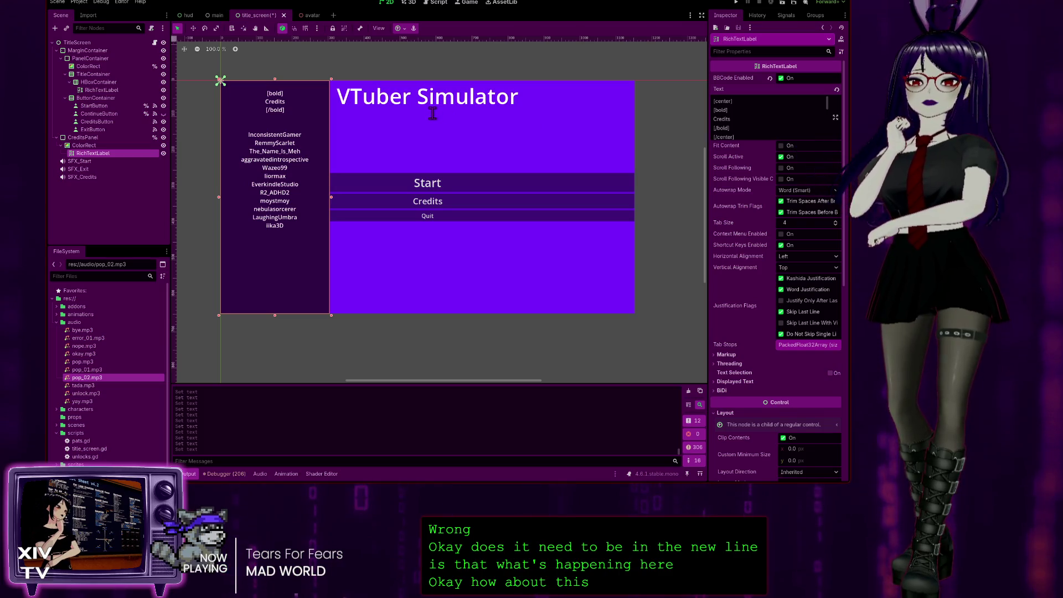
key(BackSpace)
key(BackSpace)
key(BackSpace)
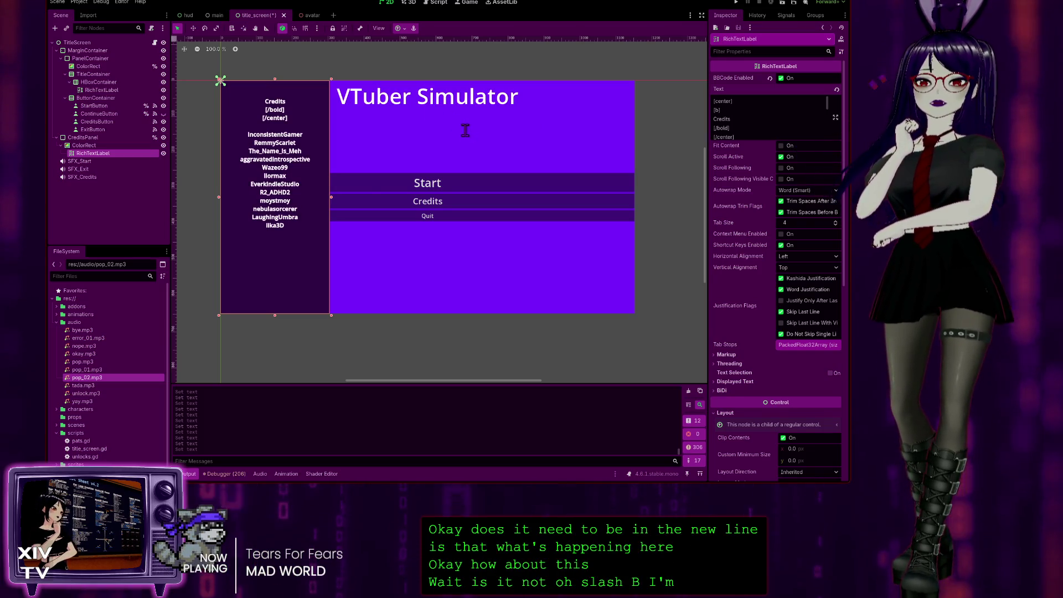
key(BackSpace)
key(BackSpace)
key(BackSpace)
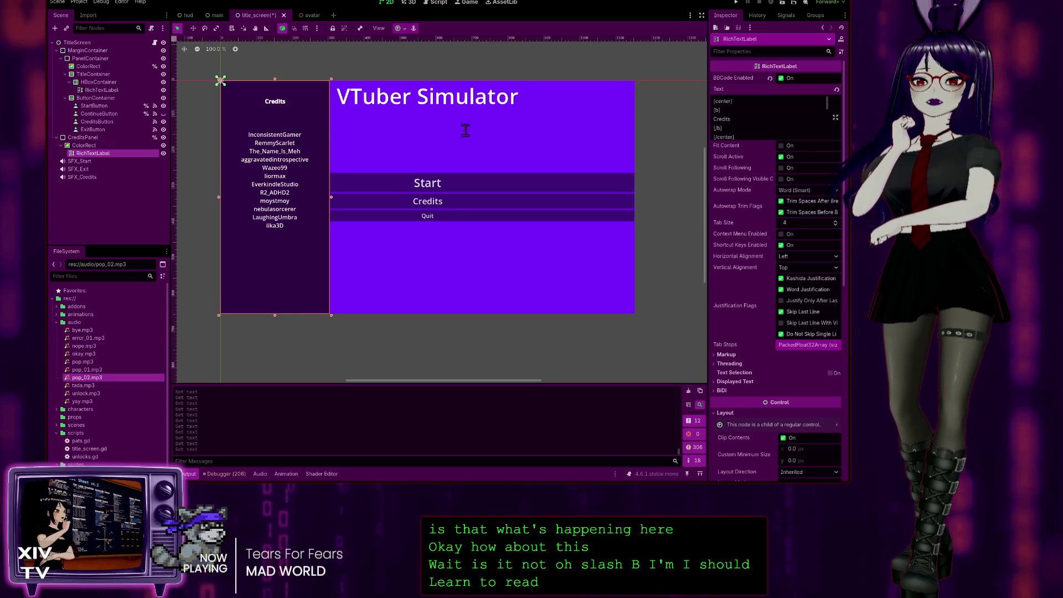
key(BackSpace)
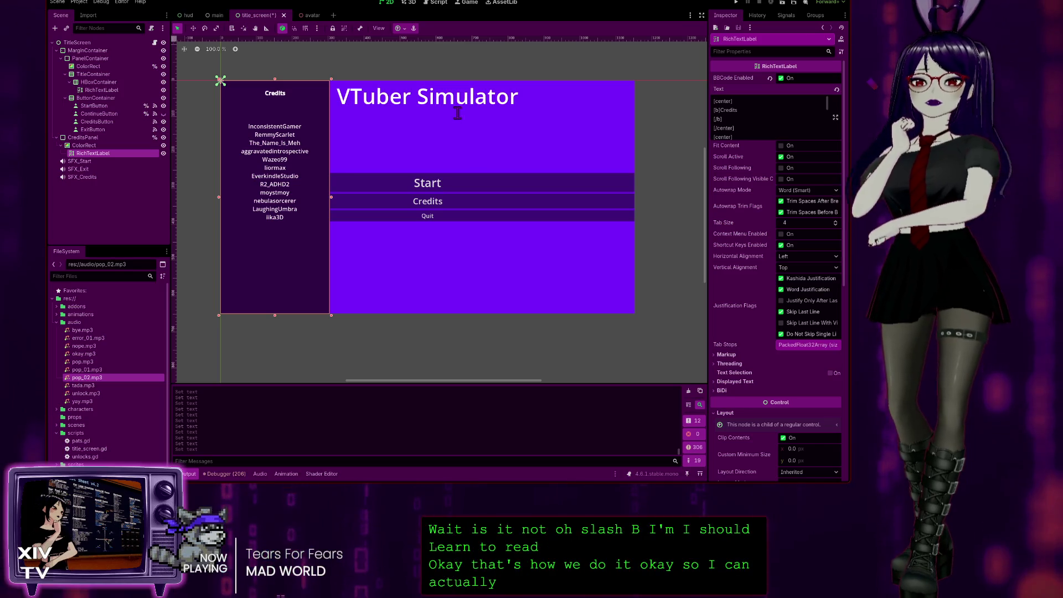
key(BackSpace)
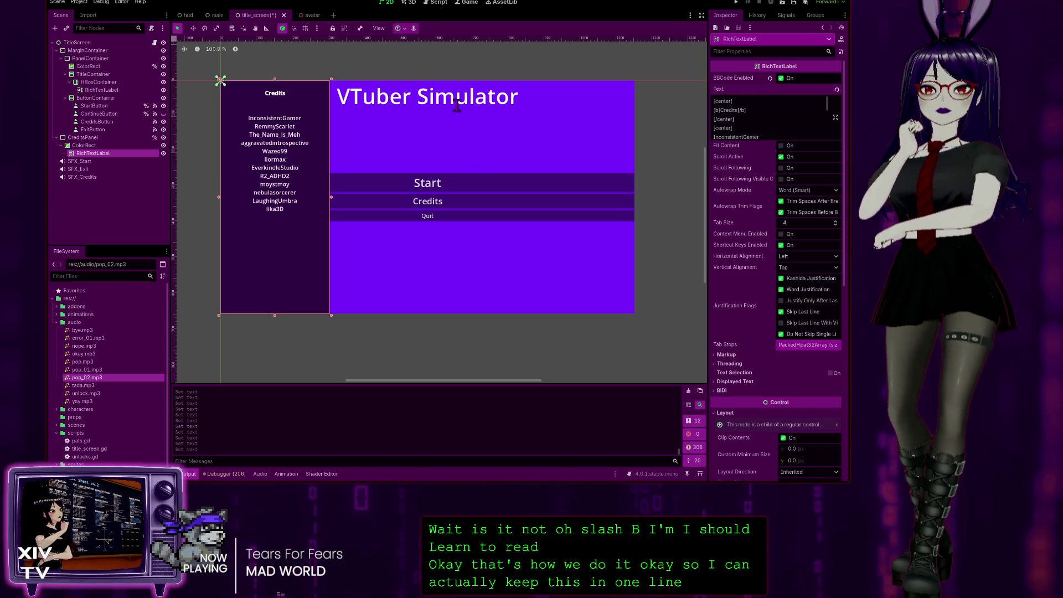
key(BackSpace)
key(BackSpace)
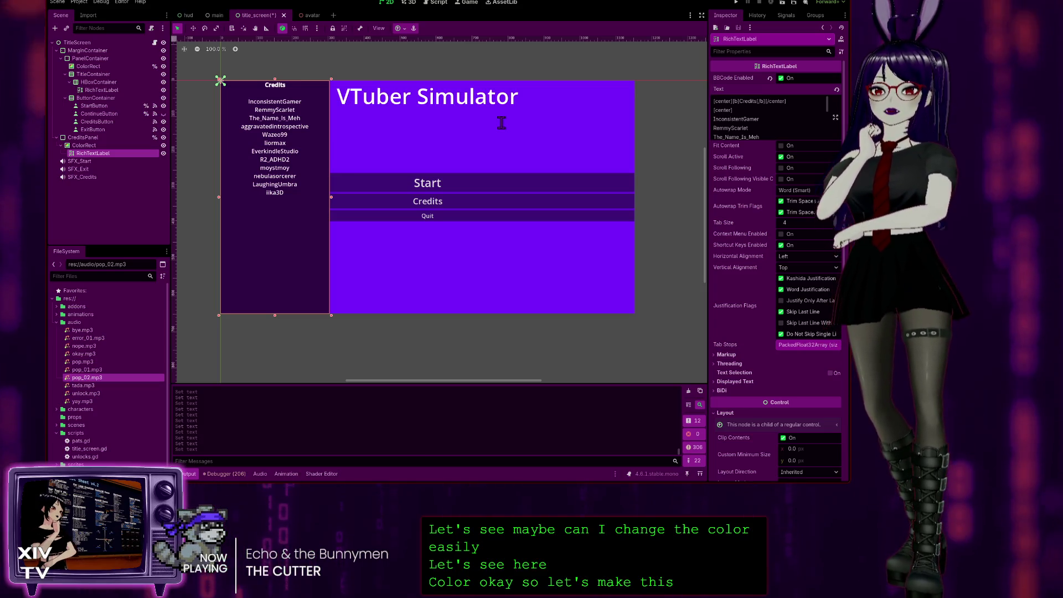
- Wrap the Credits heading in [color=purple]…[/color] BBCode tags
text([color=purple)
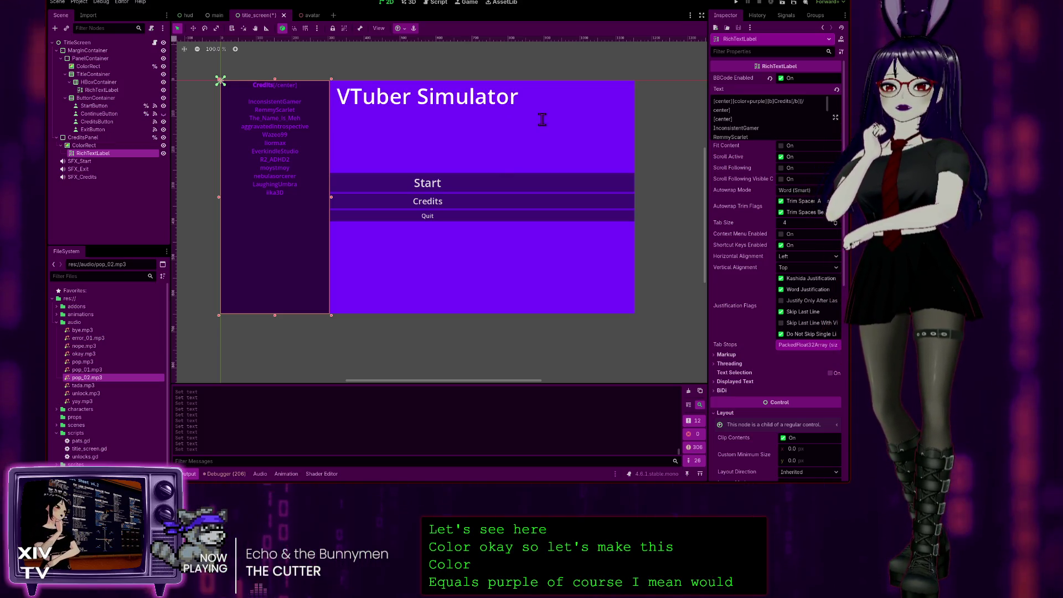
text(color\[/c)
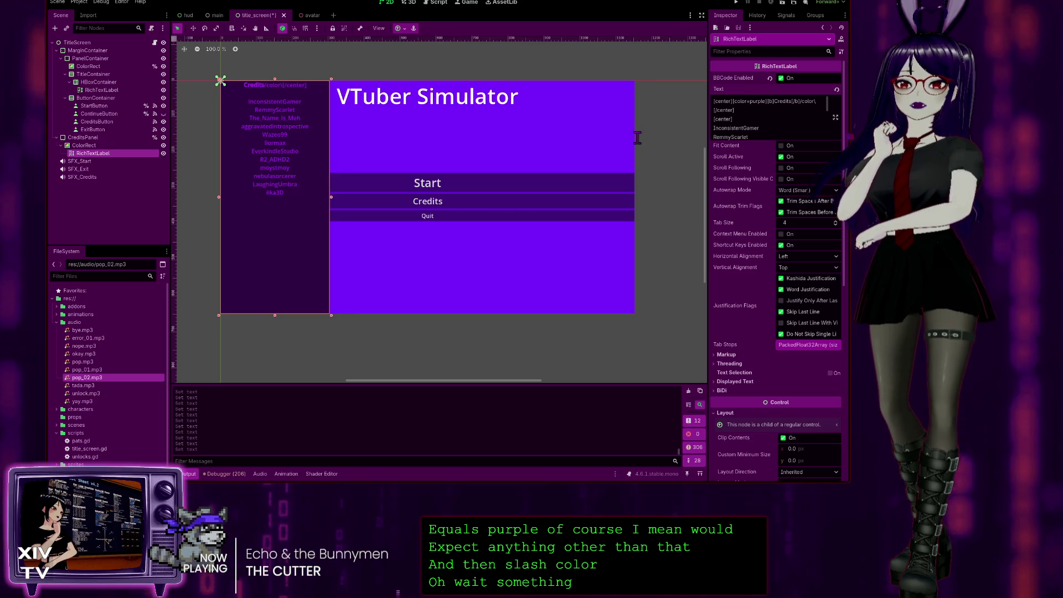
text(])
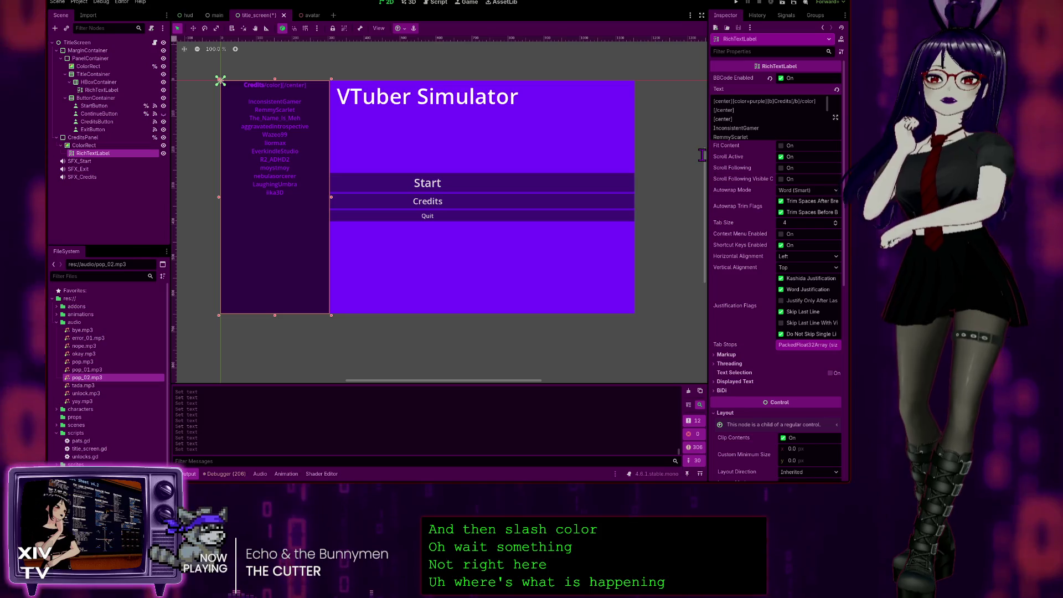
text([)
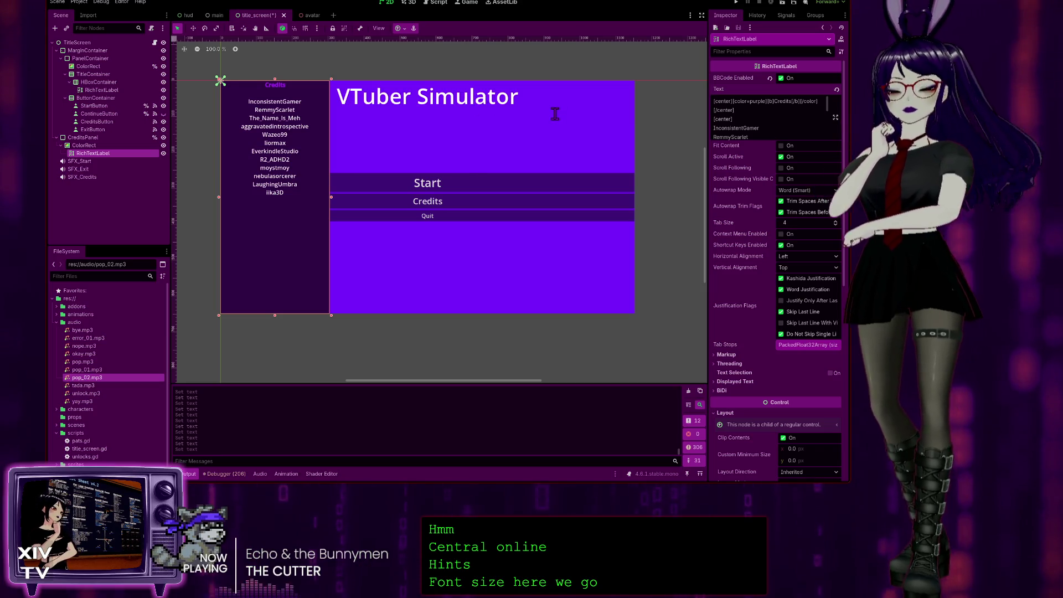
- Wrap Credits in [font_size=24]…[/font_size], correcting the size from 28 to 24
text([f])
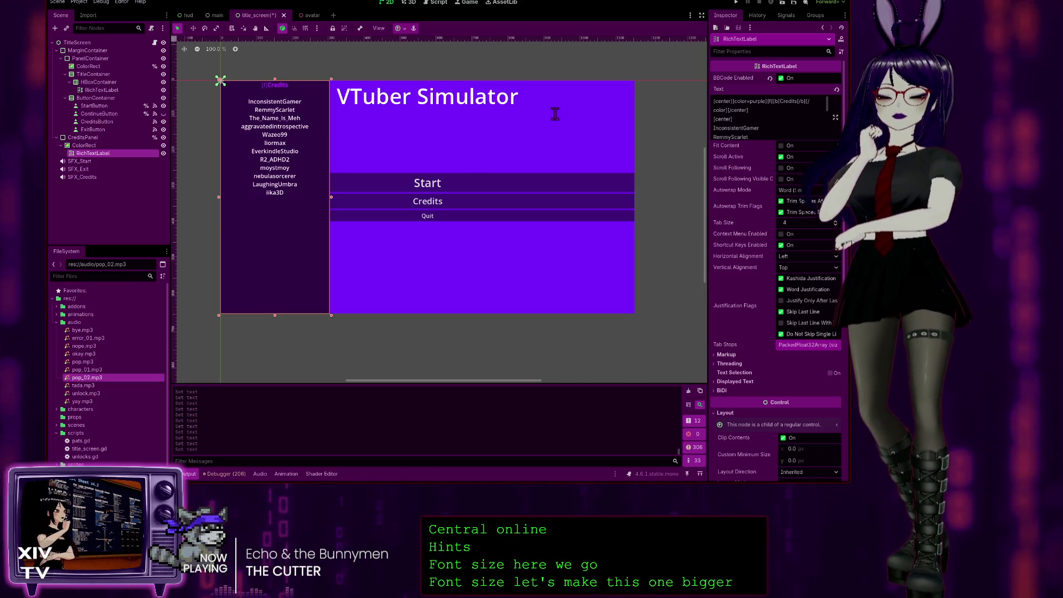
text(ont_size)
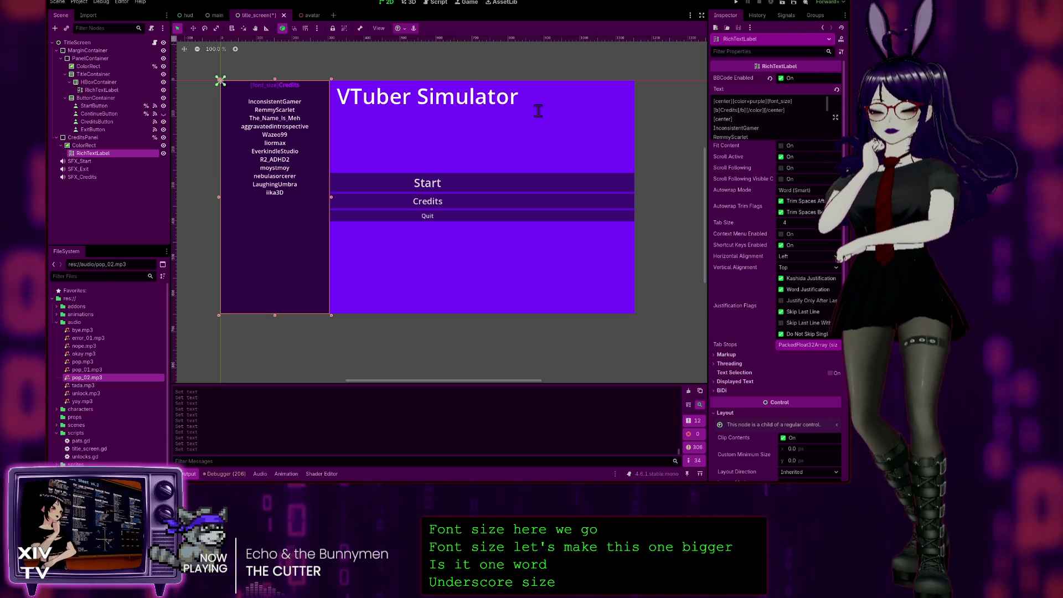
text(=)
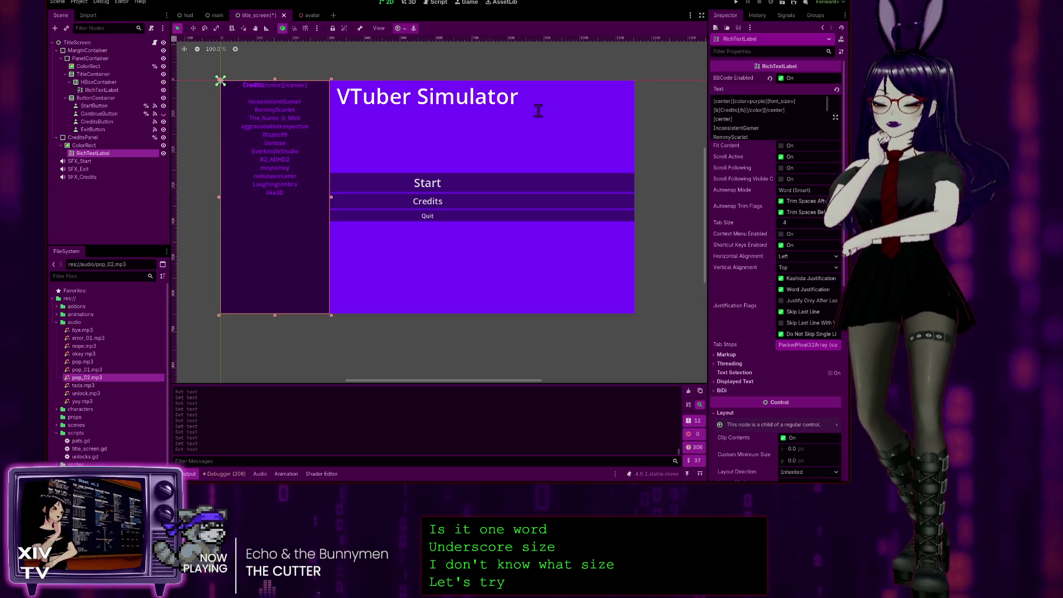
text(2)
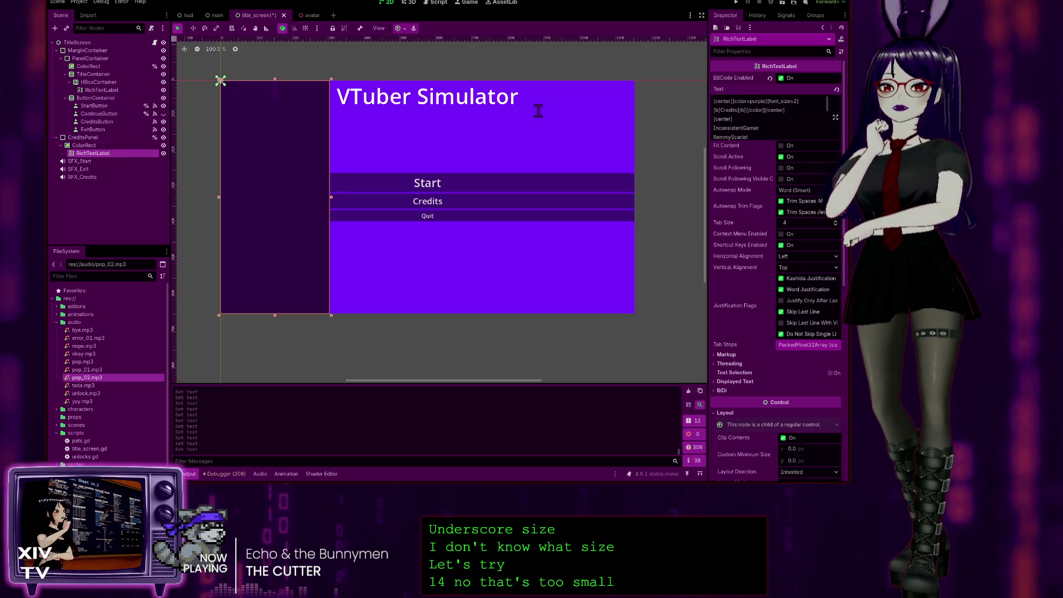
text(8)
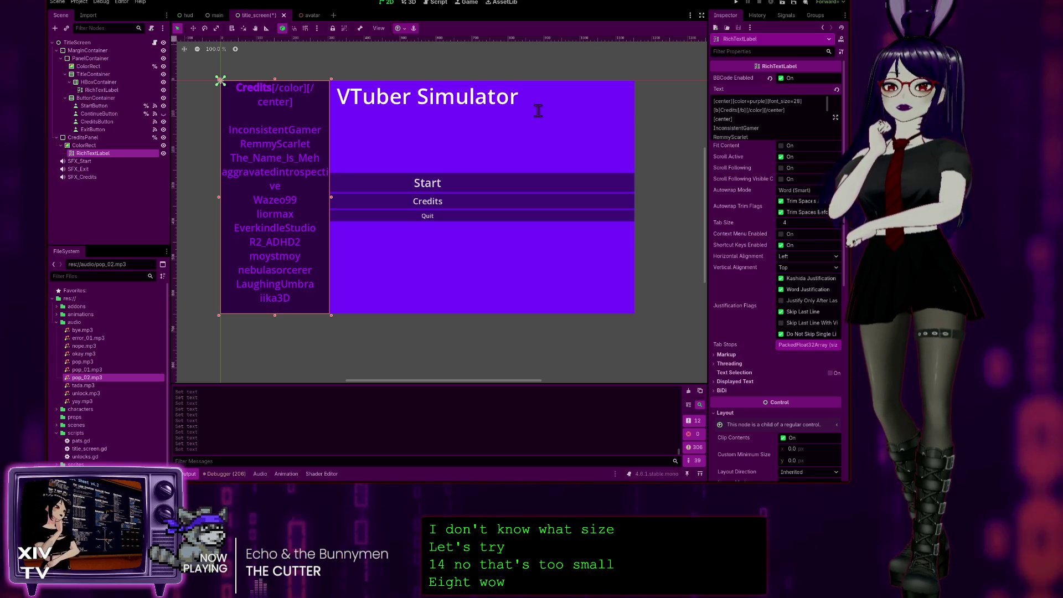
key(BackSpace)
text(4)
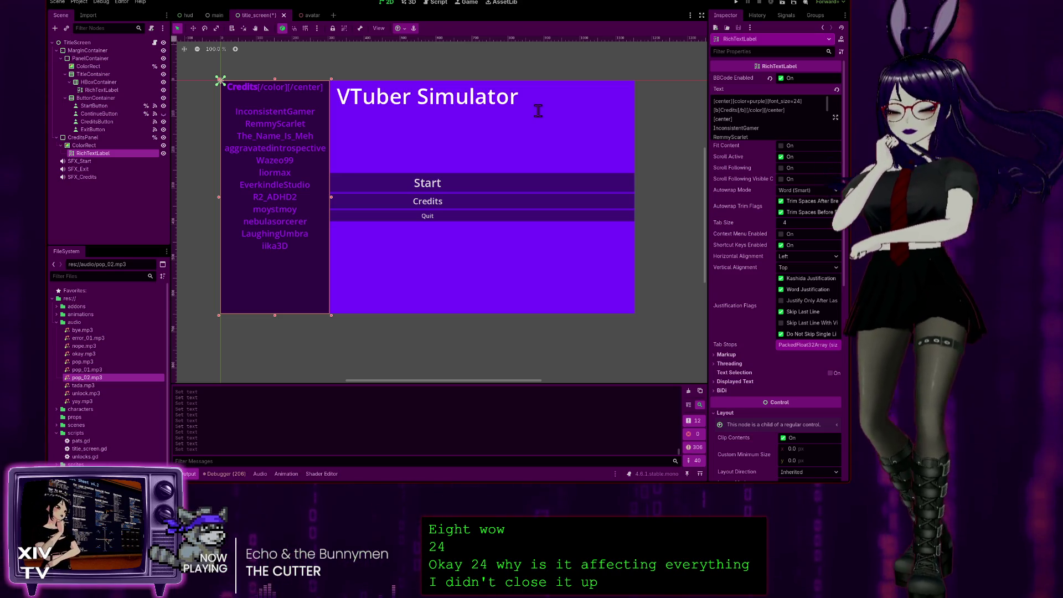
text(][)
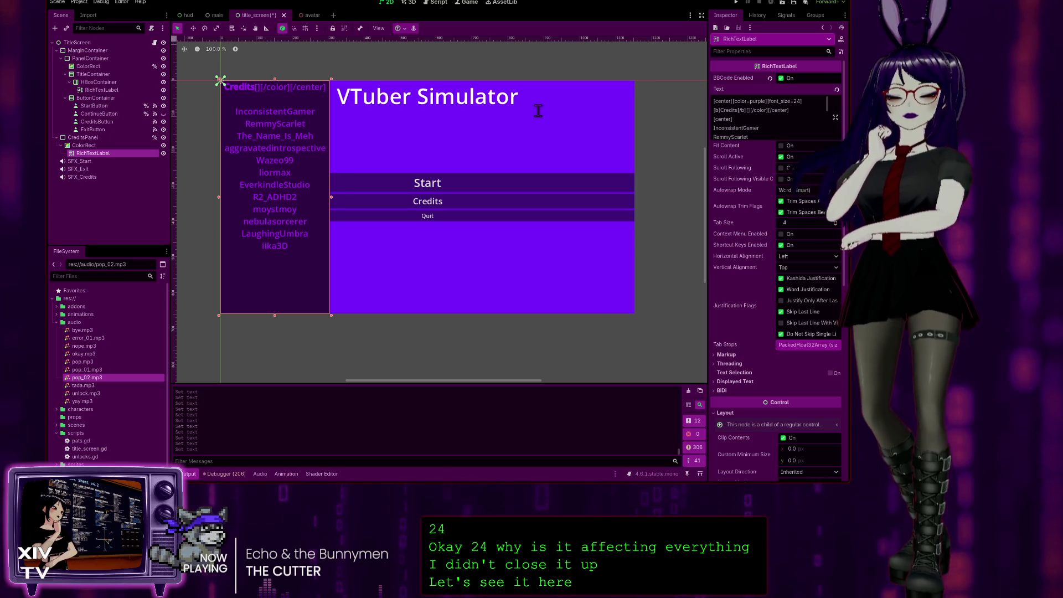
text(/font_)
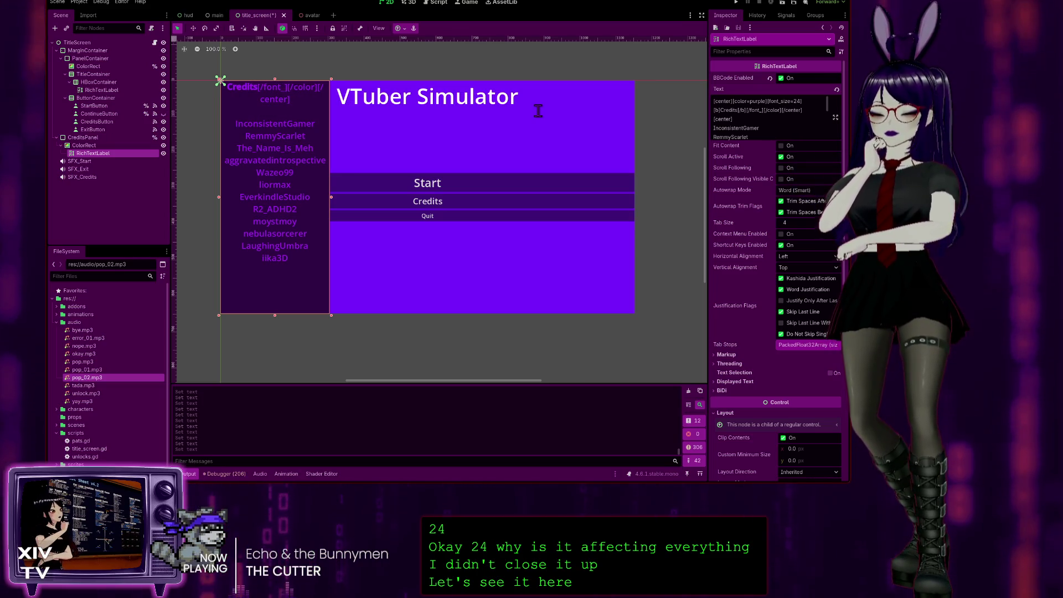
text(size])
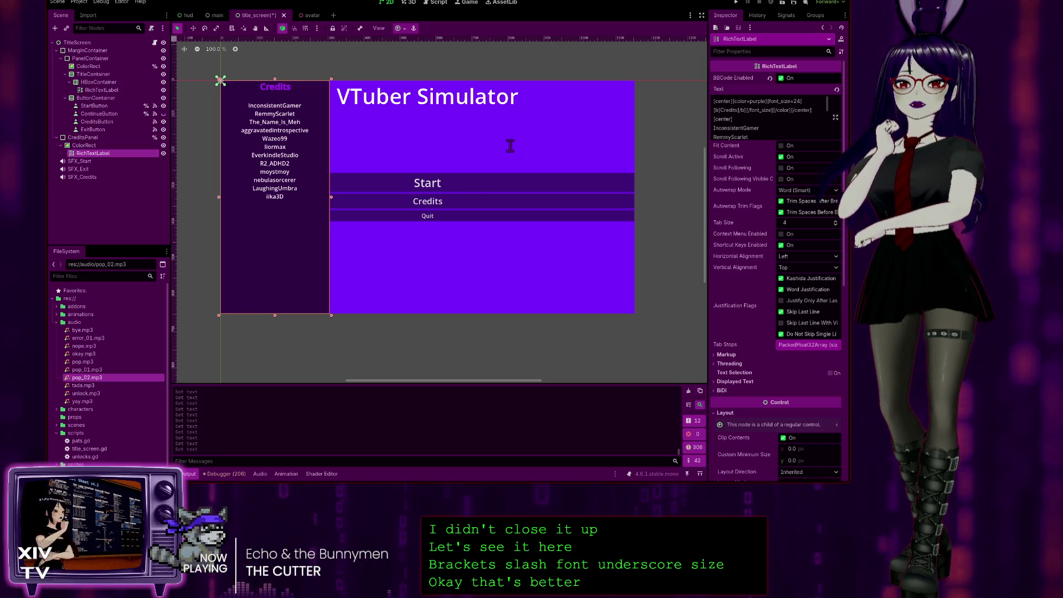
- Add two blank lines above the heading to move it down from the panel top
key(Return)
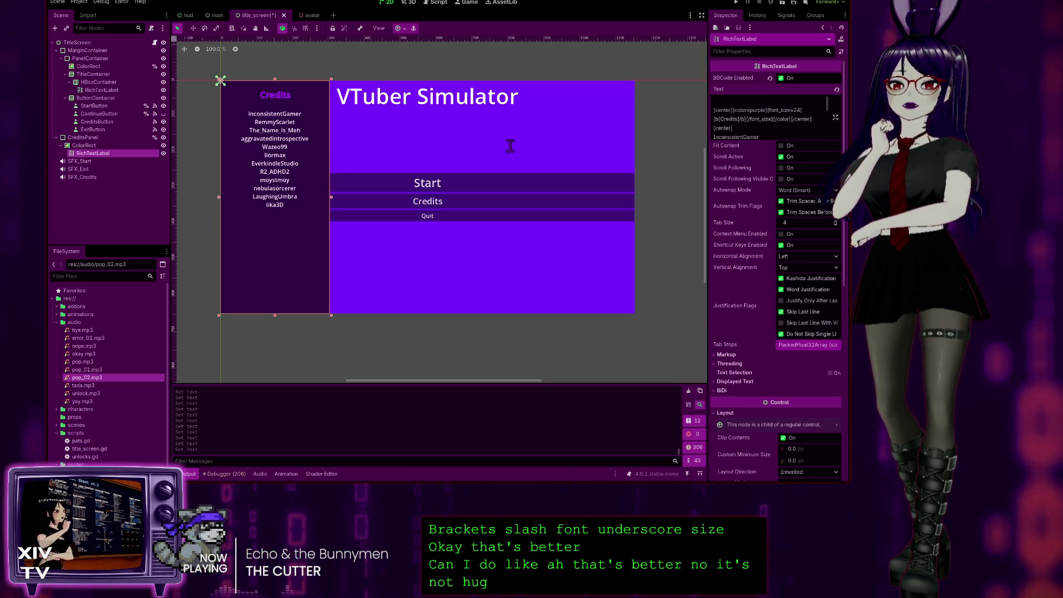
key(Return)
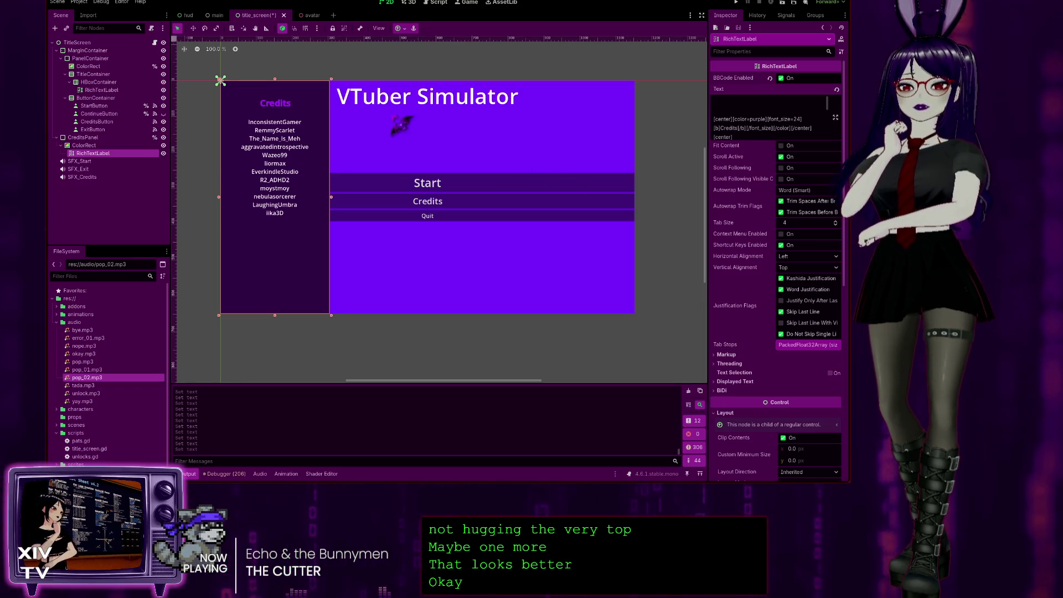
click(785, 108)
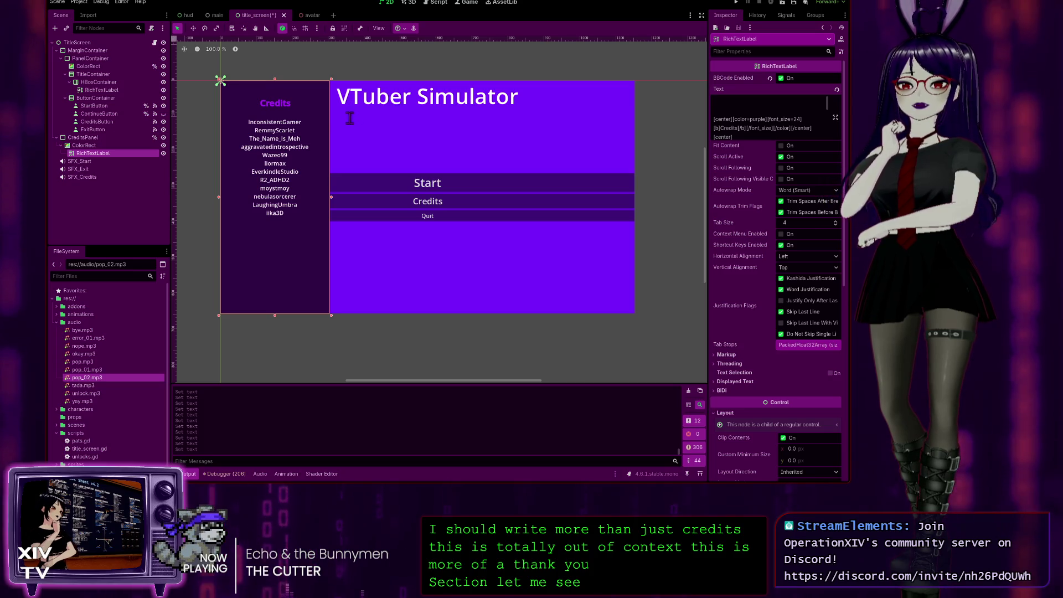
- Add a [center] line 'Thank you everyone for your support!' below the Credits heading
key(Return)
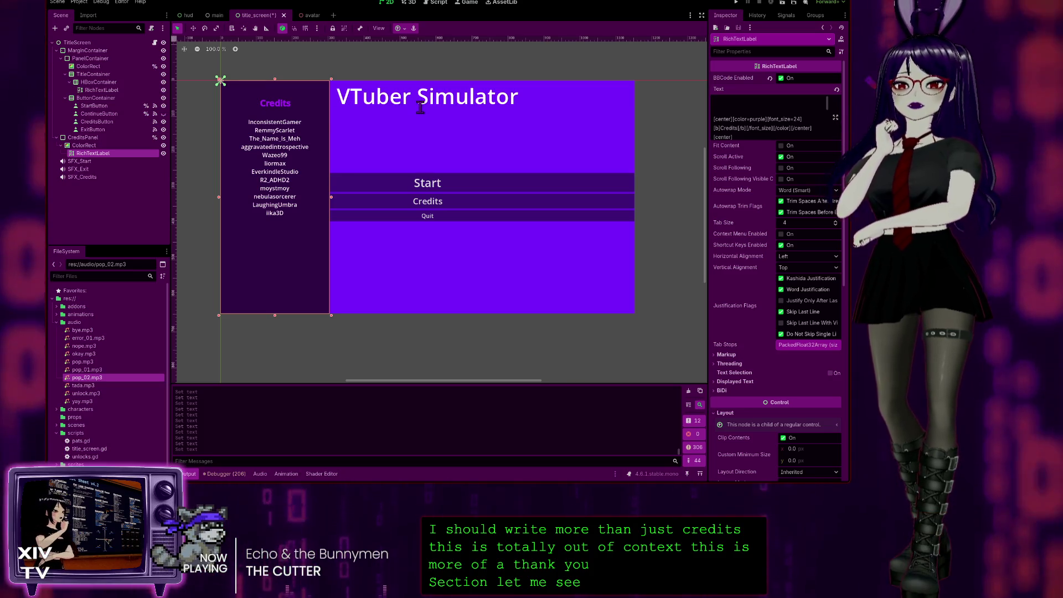
text(Thank)
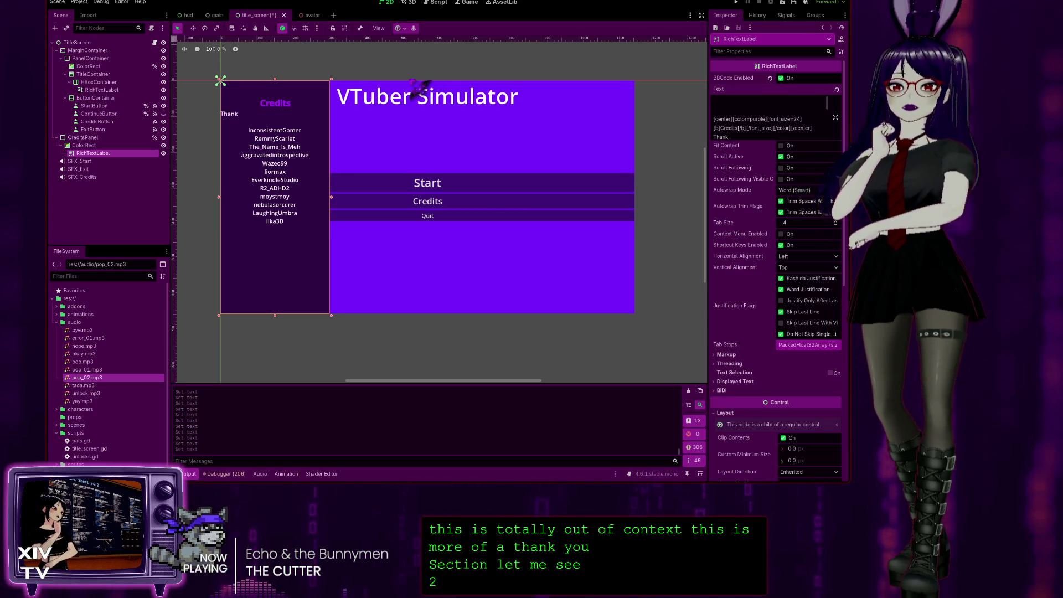
text( you)
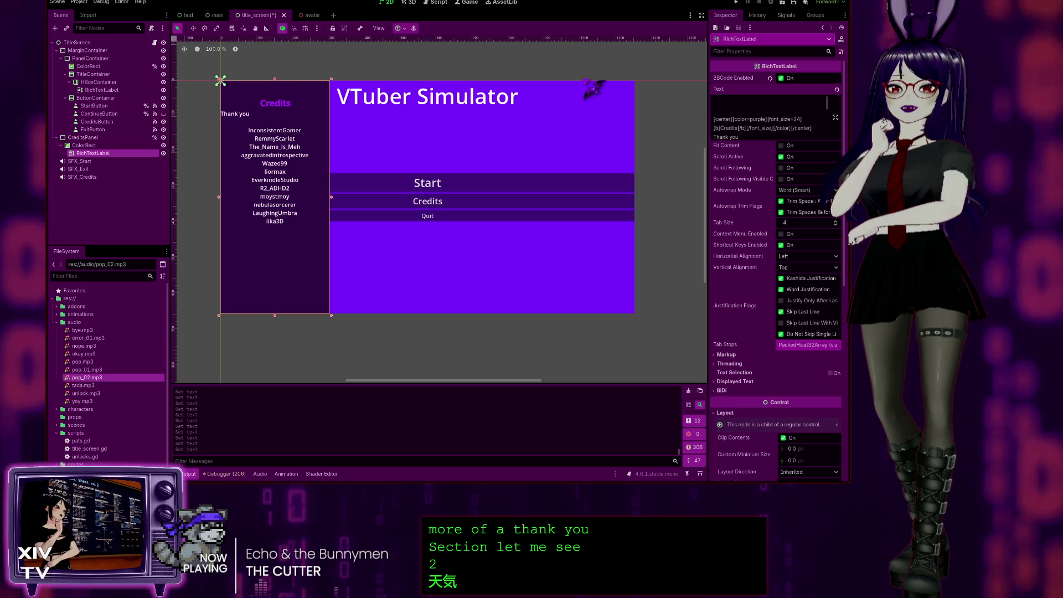
text( everyone for your)
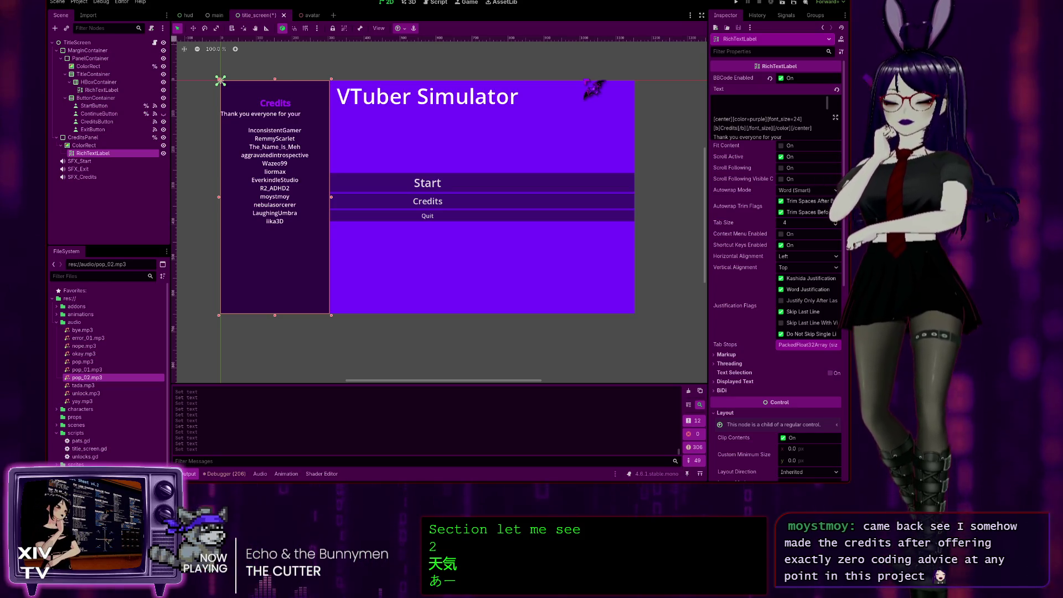
text( support!)
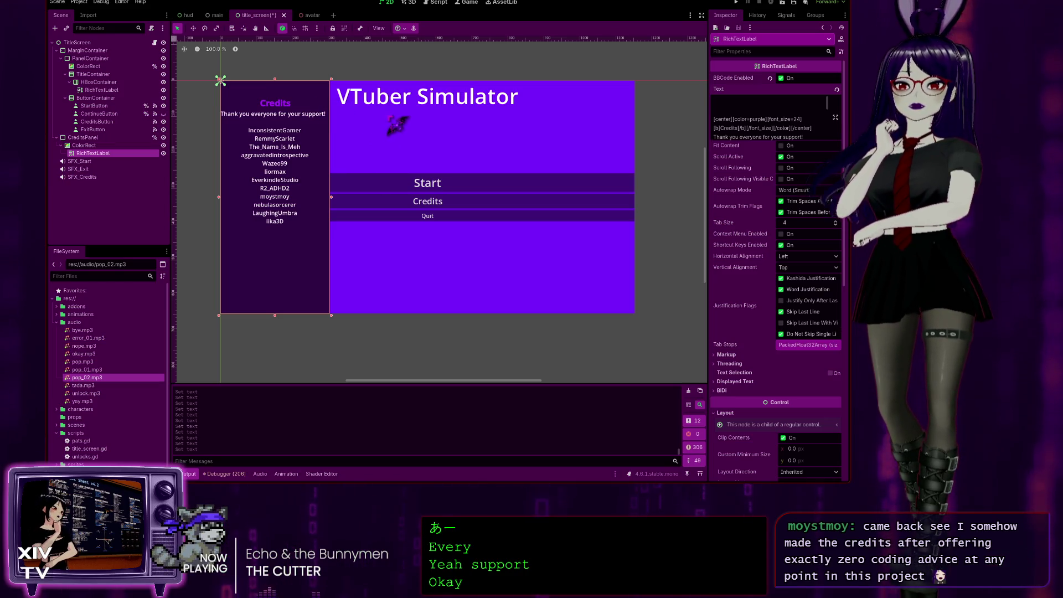
text([center])
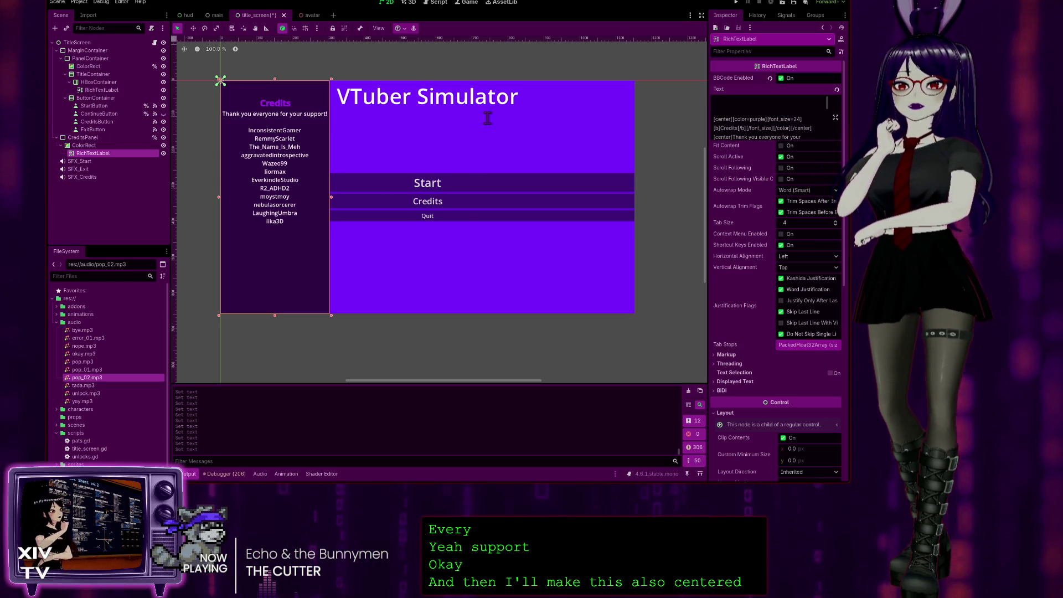
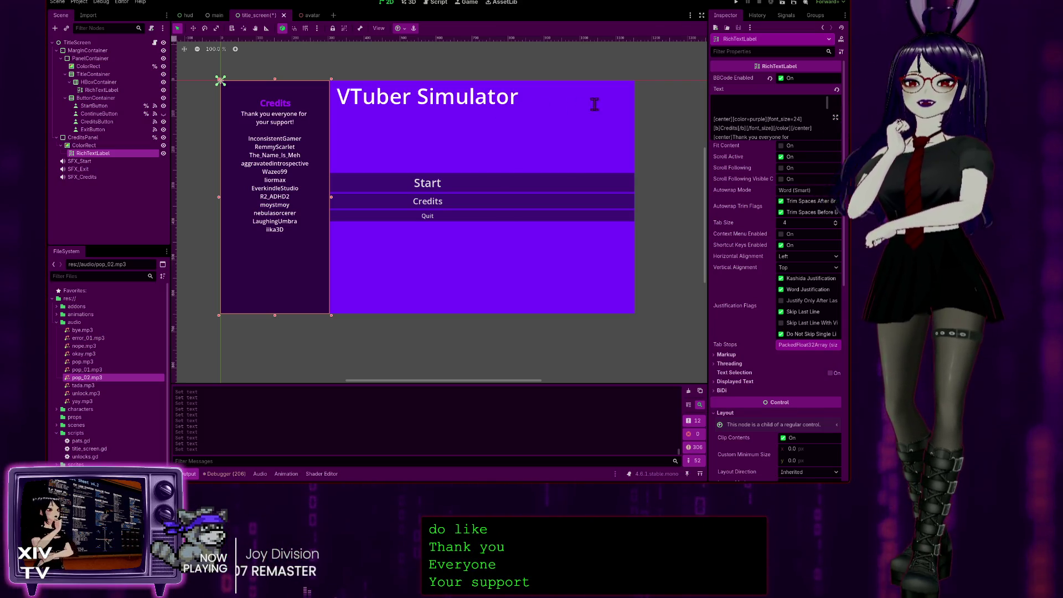
- Move the thank-you lines below the list of names and trim the extra blank lines above them
key(Return)
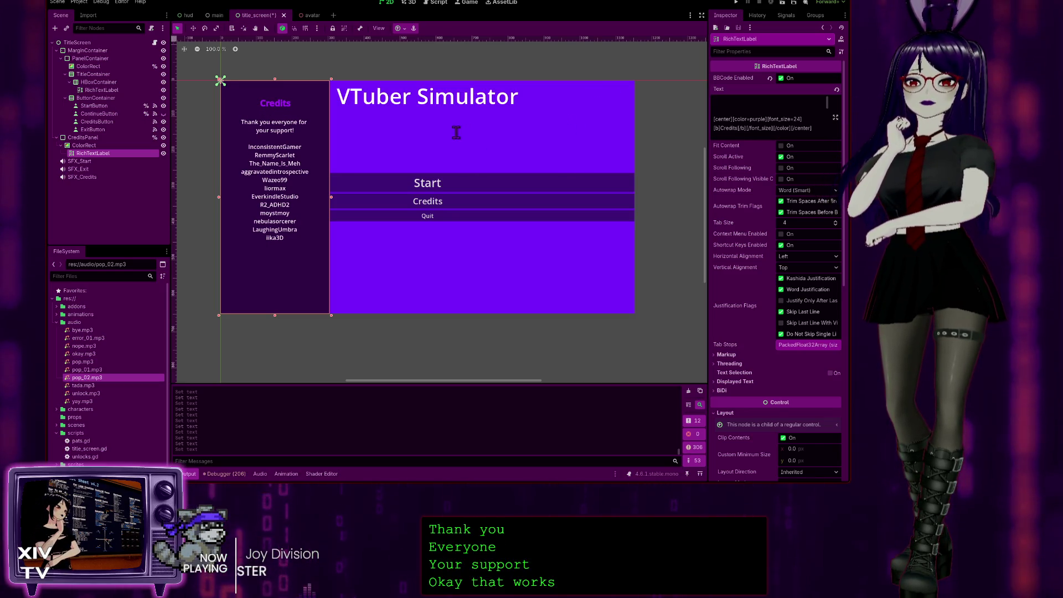
key(Return)
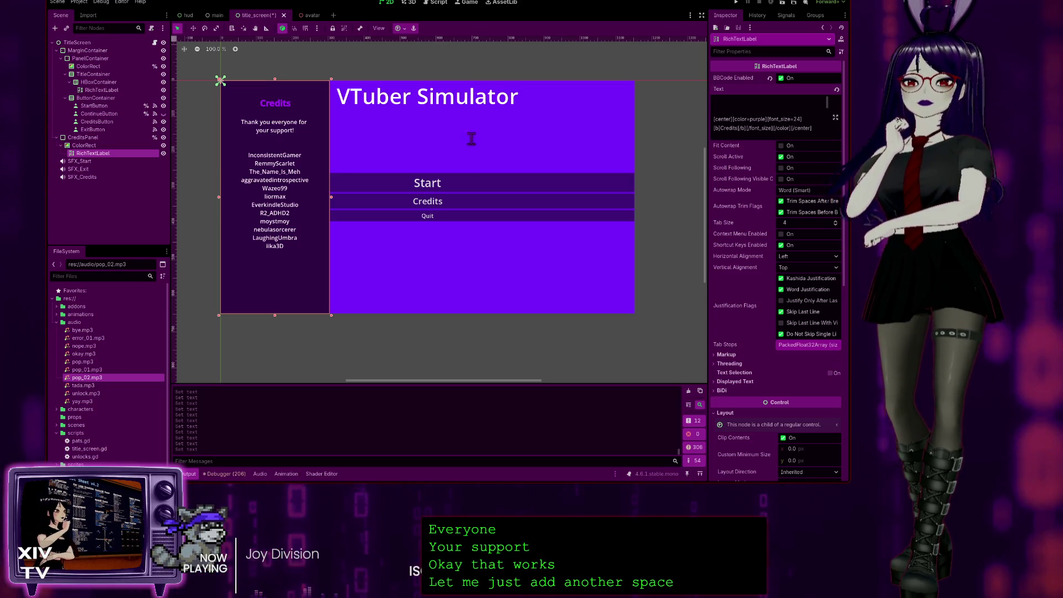
key(ctrl+z)
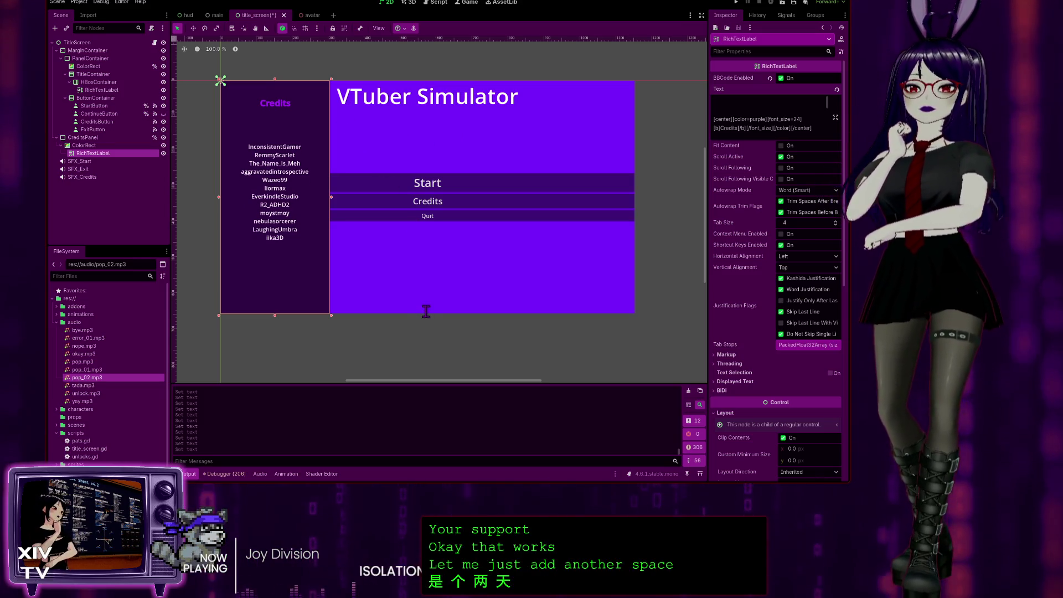
key(ctrl+shift+z)
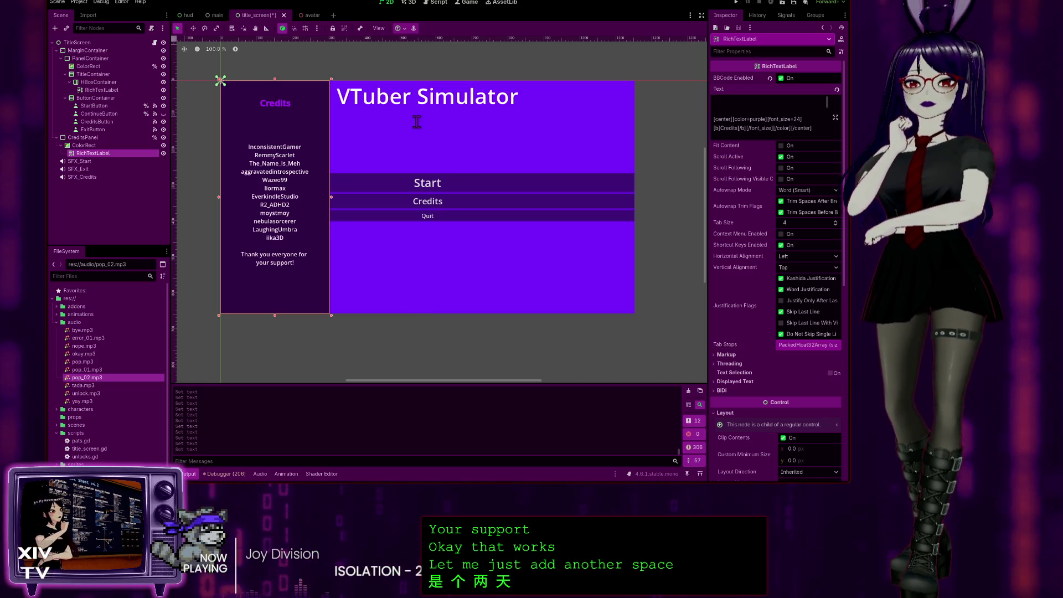
key(ctrl+z)
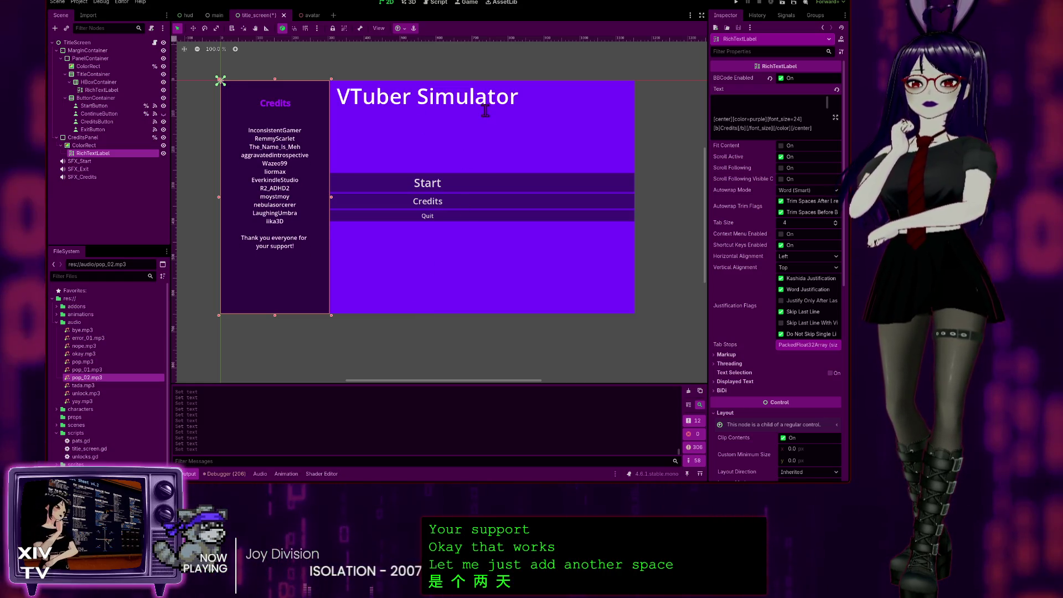
key(ctrl+z)
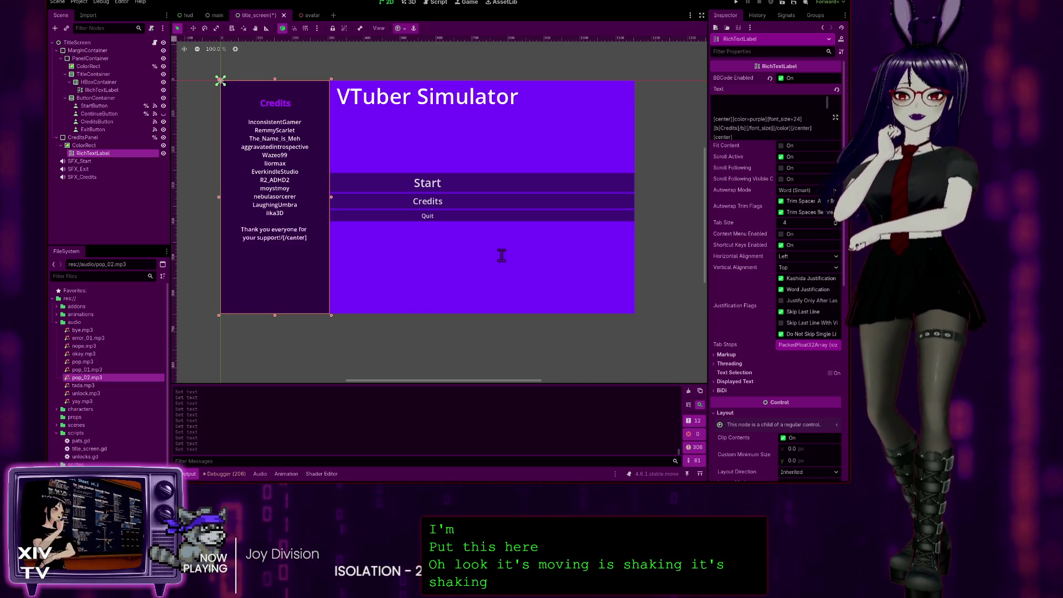
- Add a shake tag and paste a tornado effect tag after the centre tag in the credits text
text(shake)
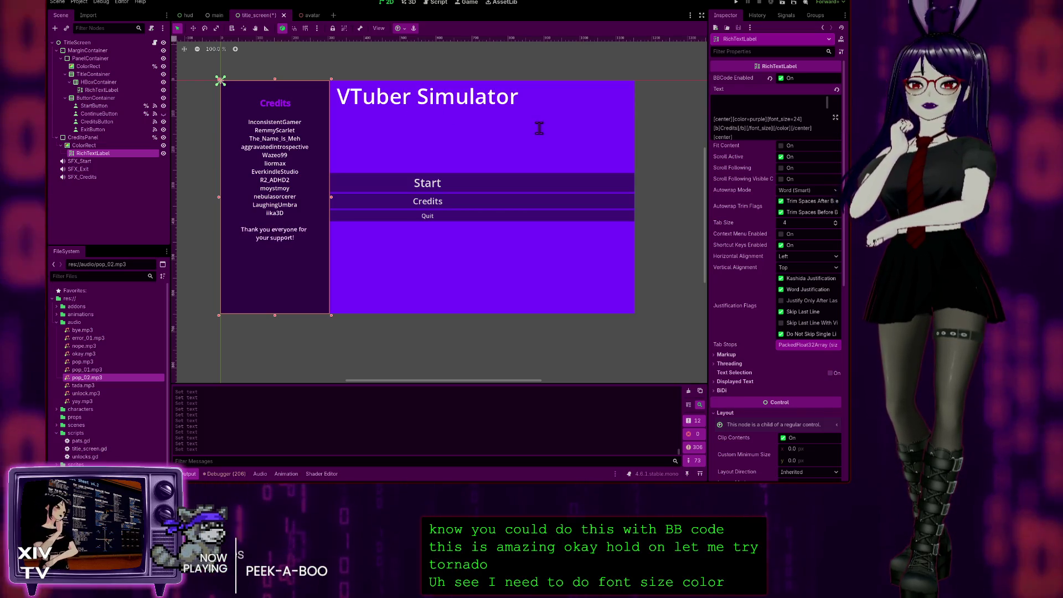
text([tornado radius=10.0 freq=1.0 connected=1])
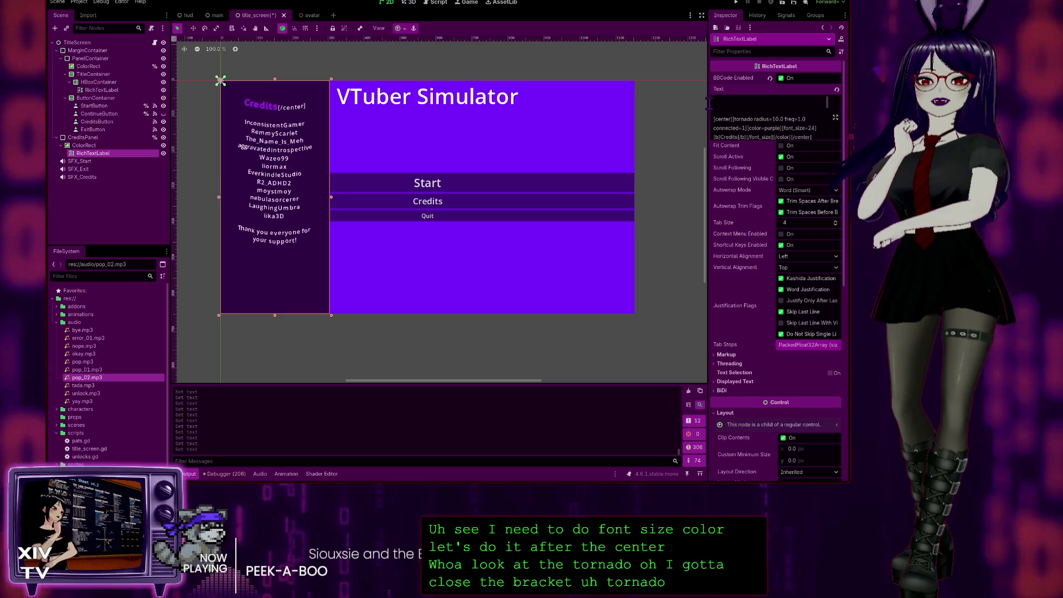
- Remove the tornado tag and close the names' fade effect with a [/fade] tag
text([/b][)
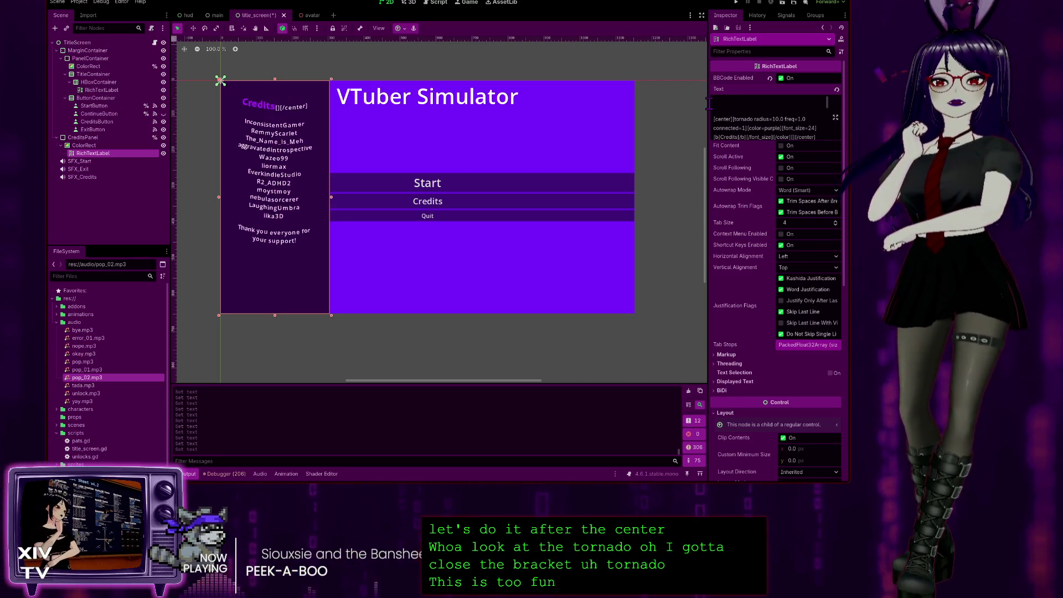
text(/f)
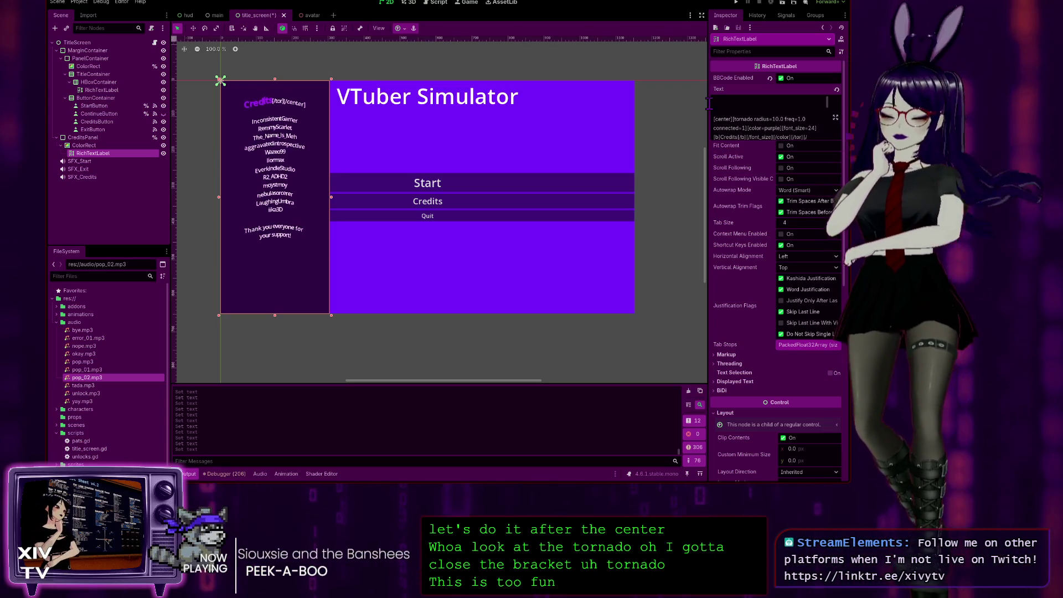
text(o)
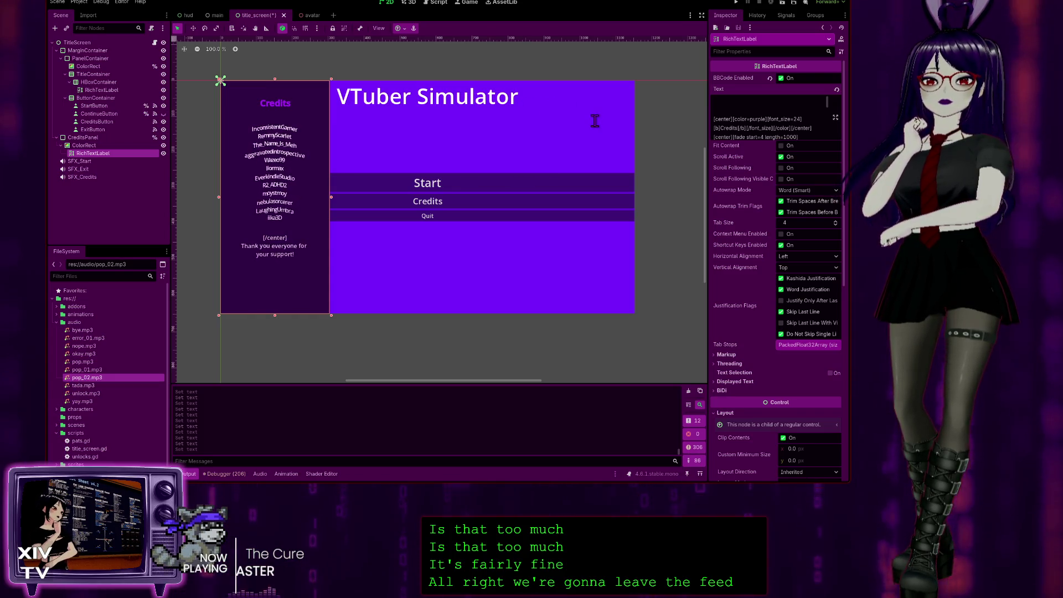
text([/fade])
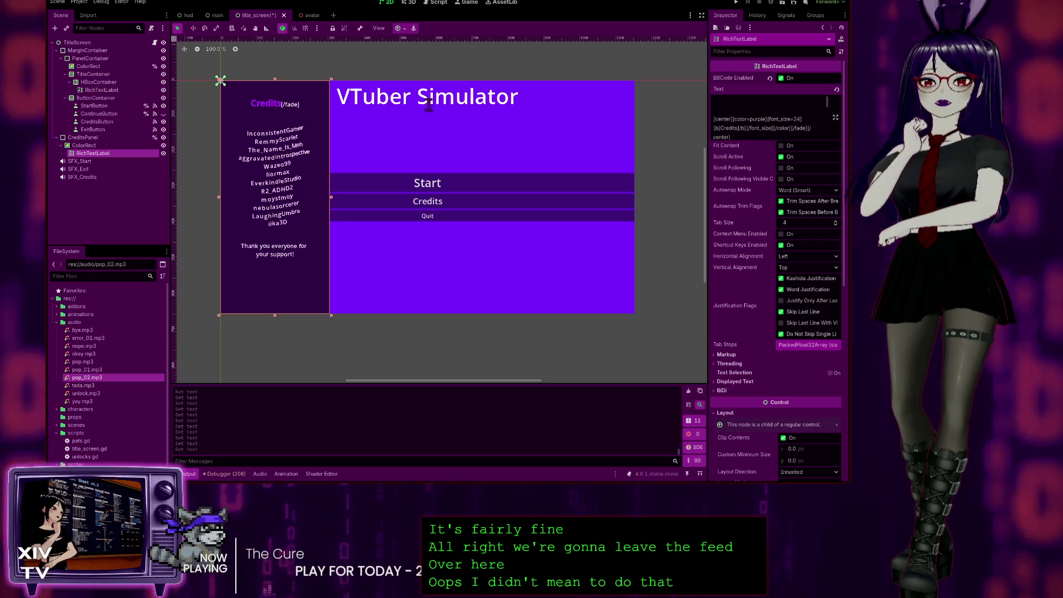
- Restore the opening fade tag with start 4, save the title_screen scene, and select ColorRect
key(ctrl+z)
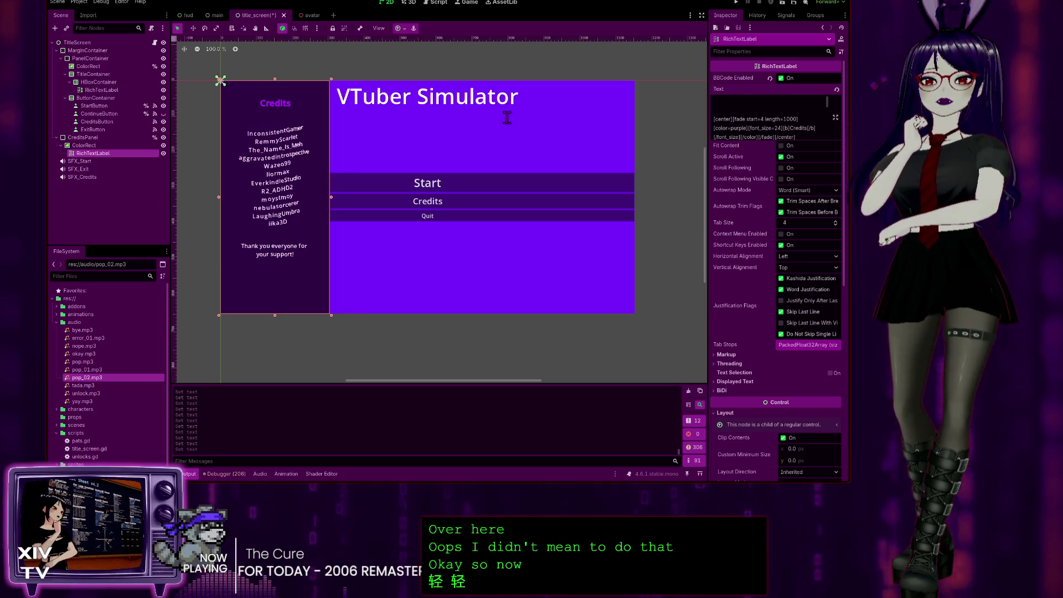
text(4)
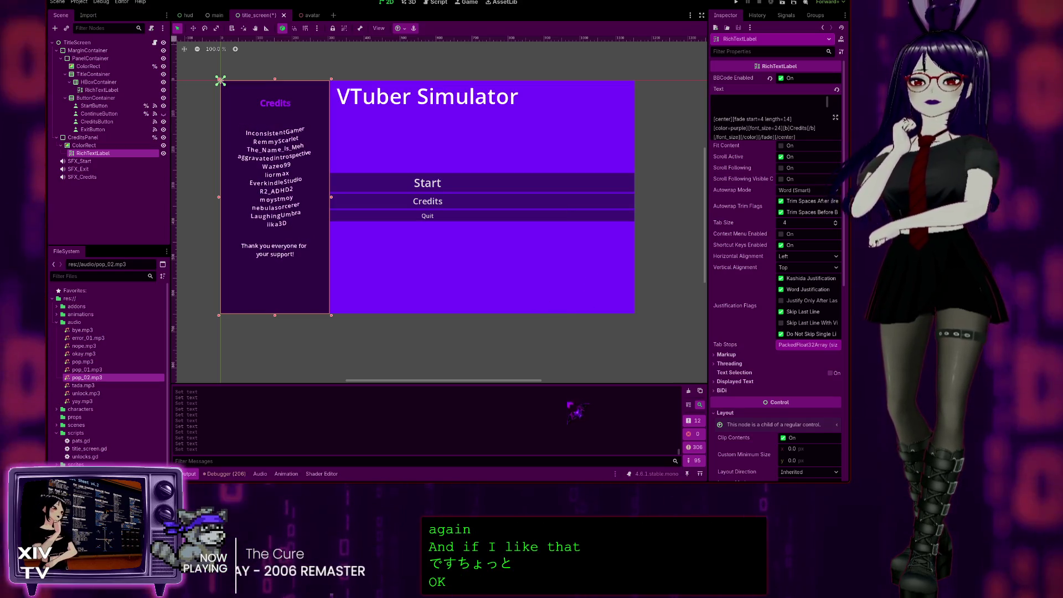
key(ctrl+s)
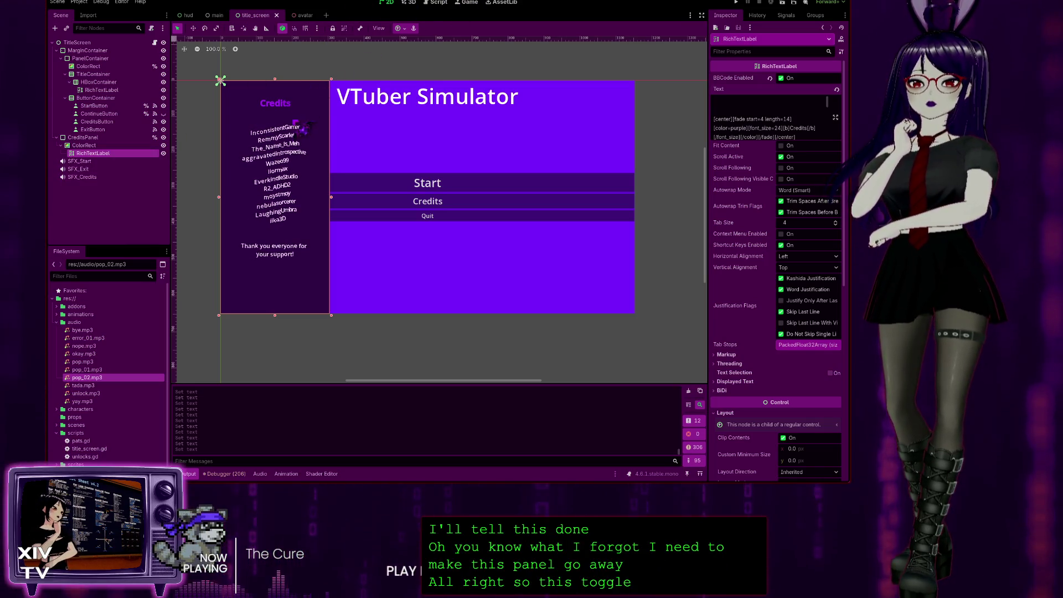
click(88, 146)
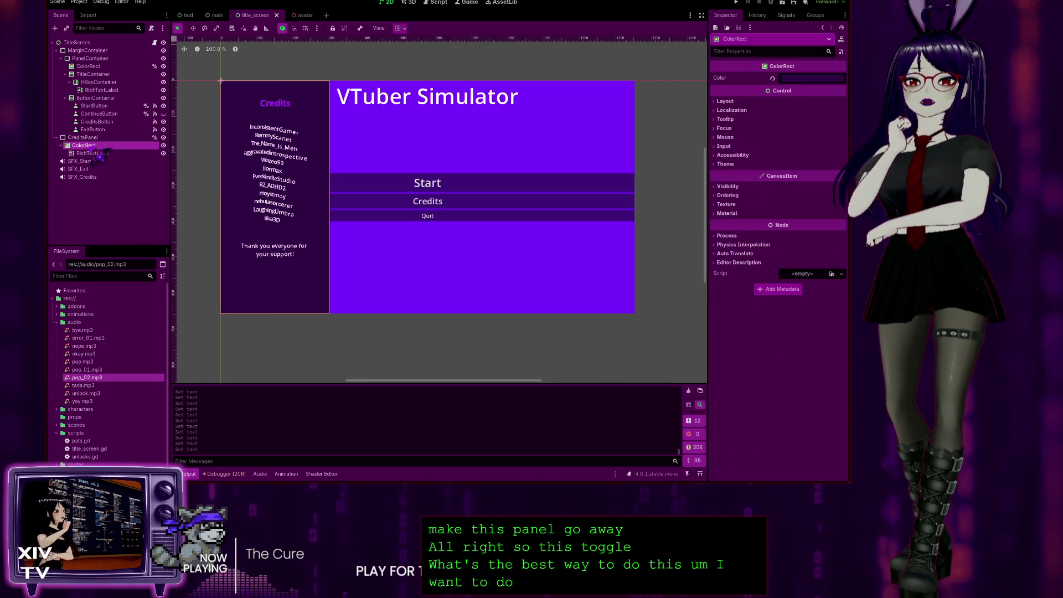
- Toggle the ColorRect background's visibility off and on, leave it visible, then select CreditsPanel
click(163, 145)
click(163, 145)
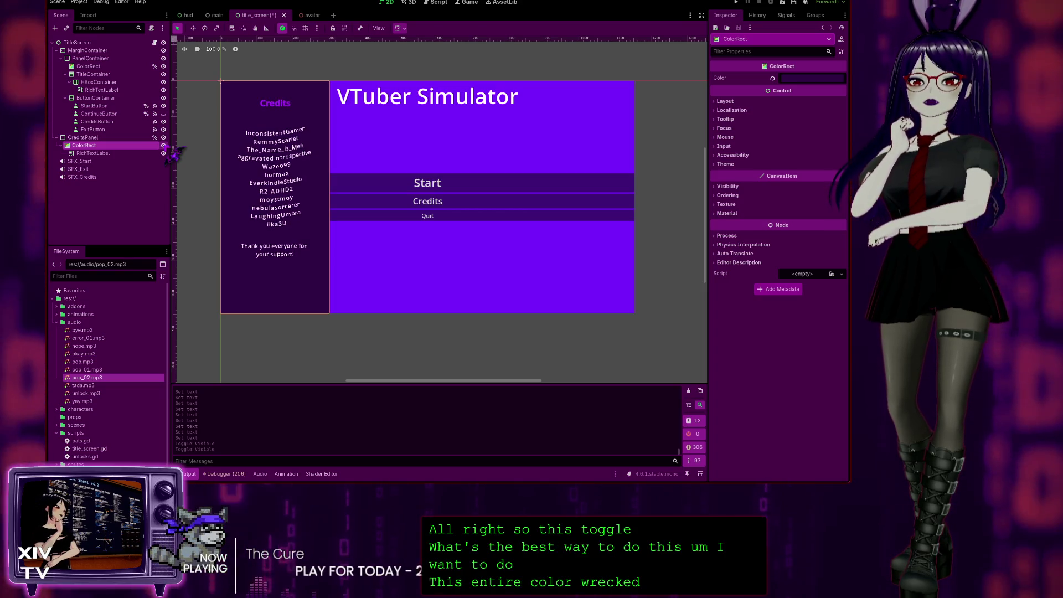
click(164, 145)
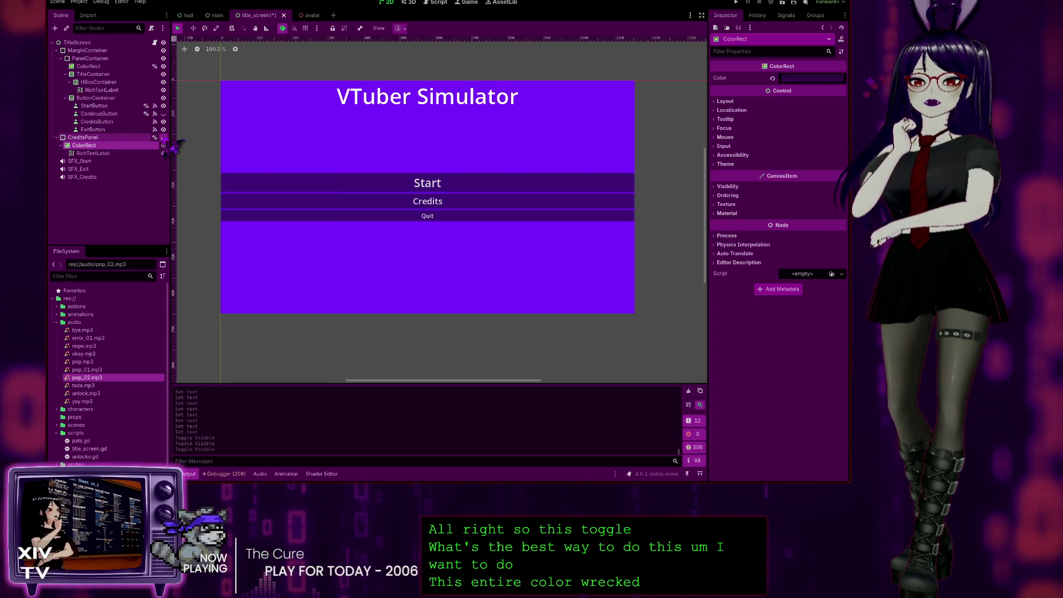
click(164, 145)
click(164, 145)
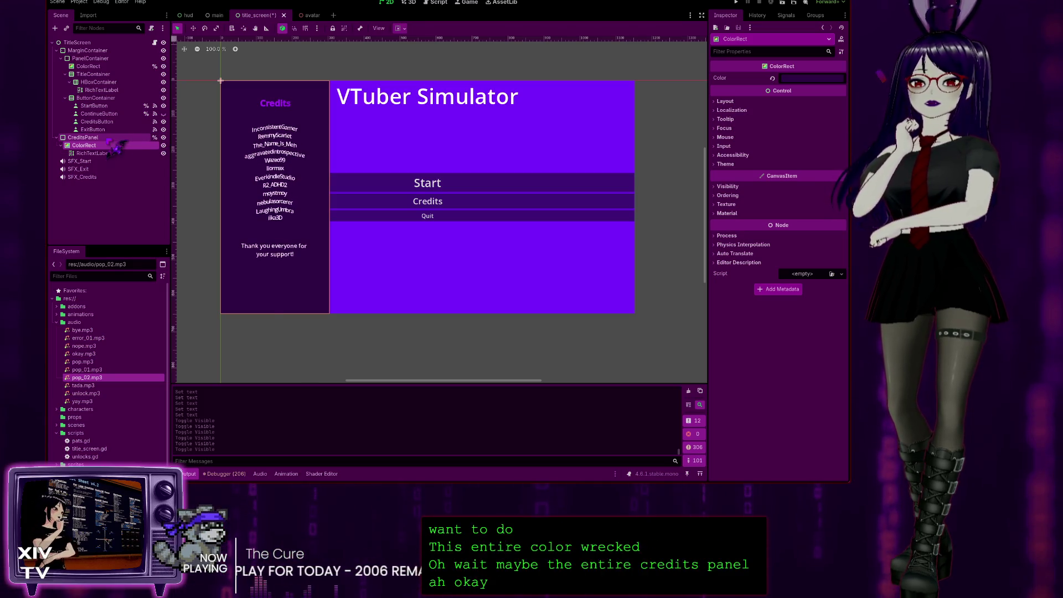
click(110, 138)
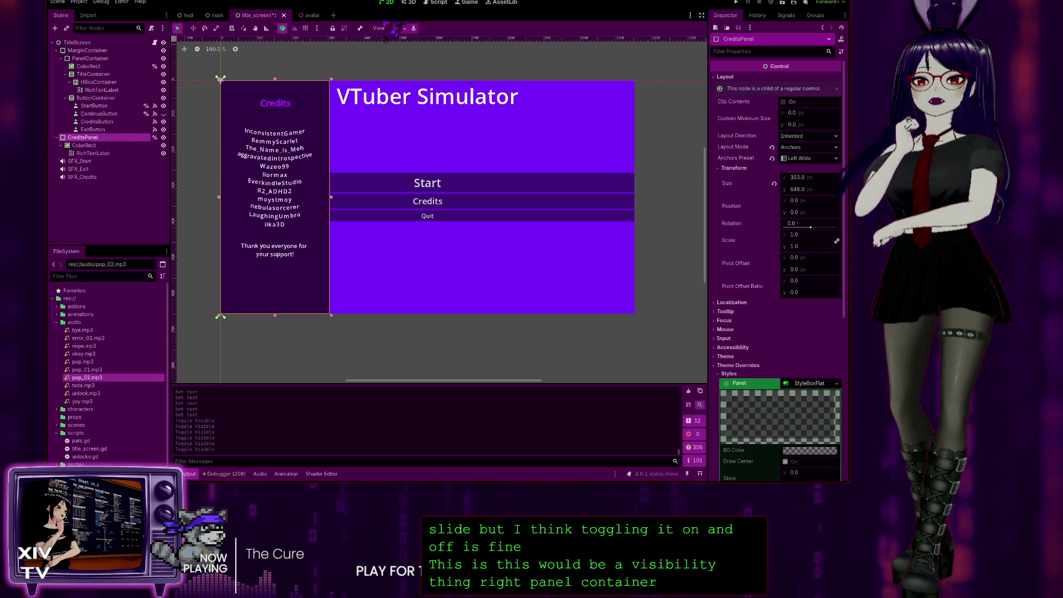
key(ctrl+F3)
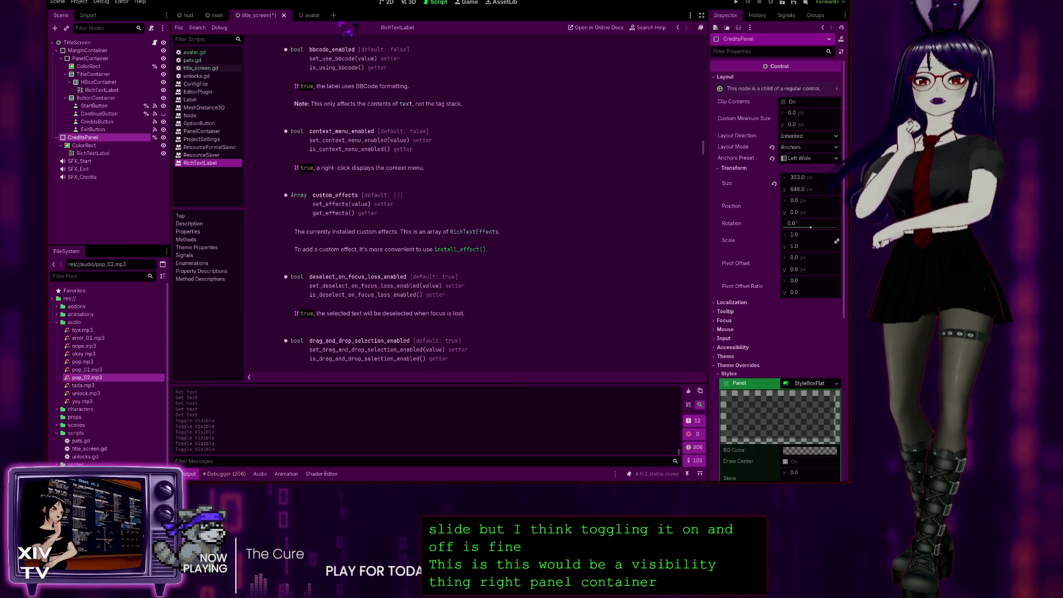
- Look at avatar.gd and title_screen.gd, then bring up the PanelContainer class reference
click(211, 54)
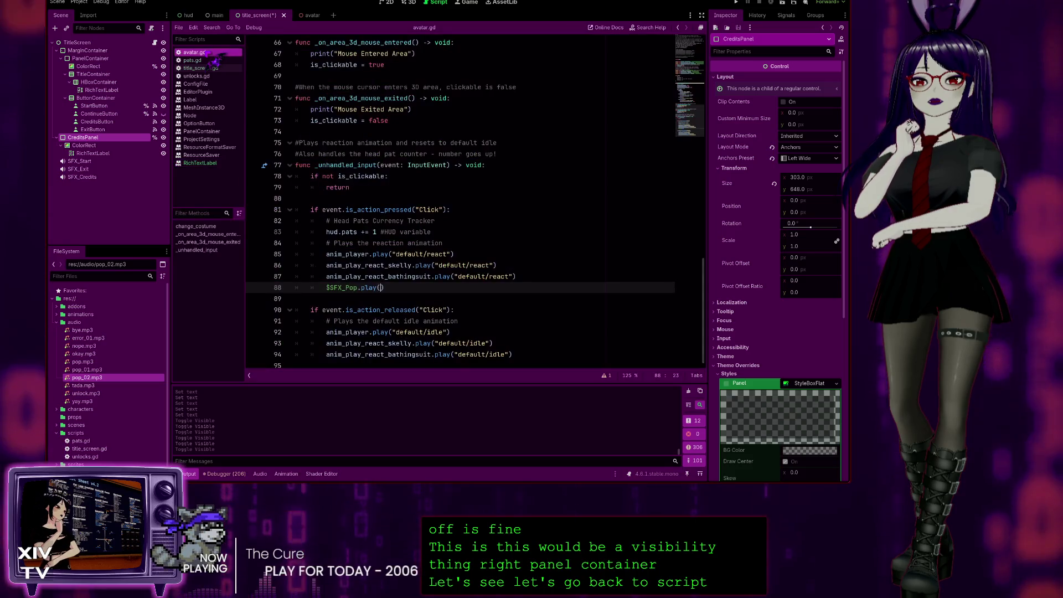
click(205, 69)
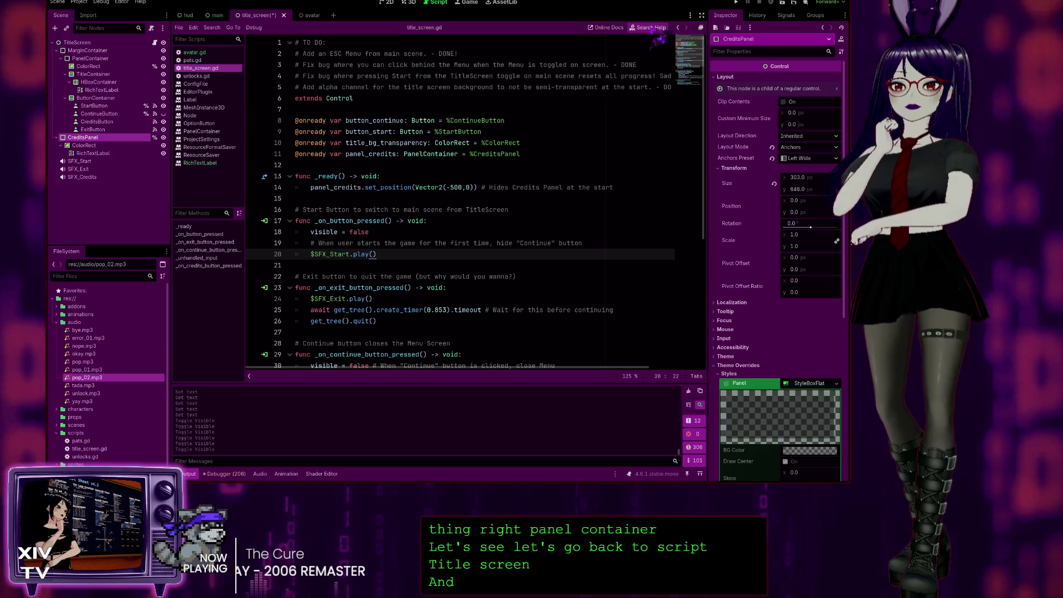
click(201, 131)
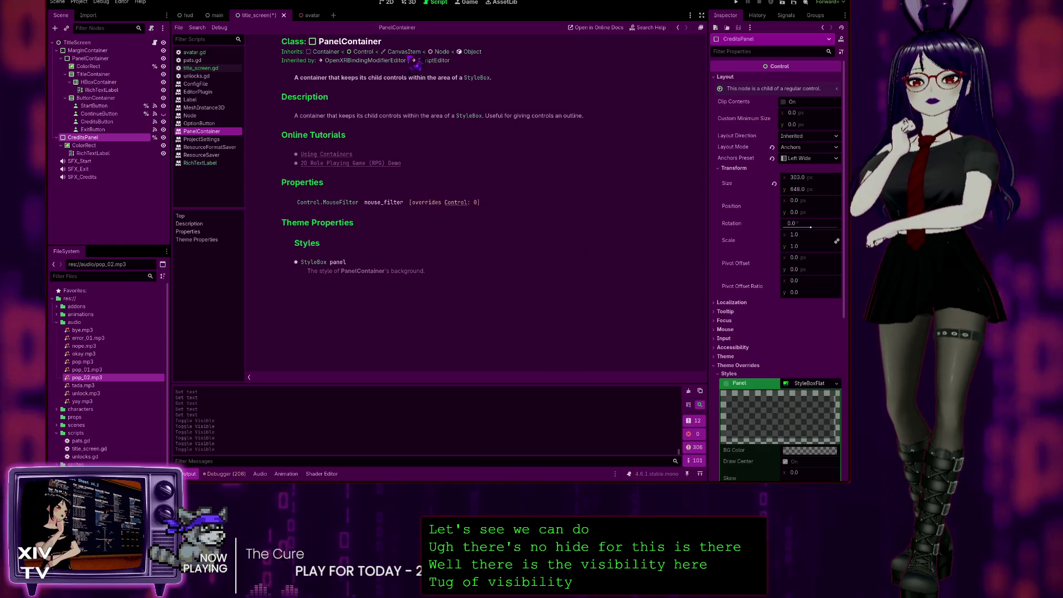
- Browse the Control class reference's properties, methods and signals, then return to title_screen.gd
click(363, 52)
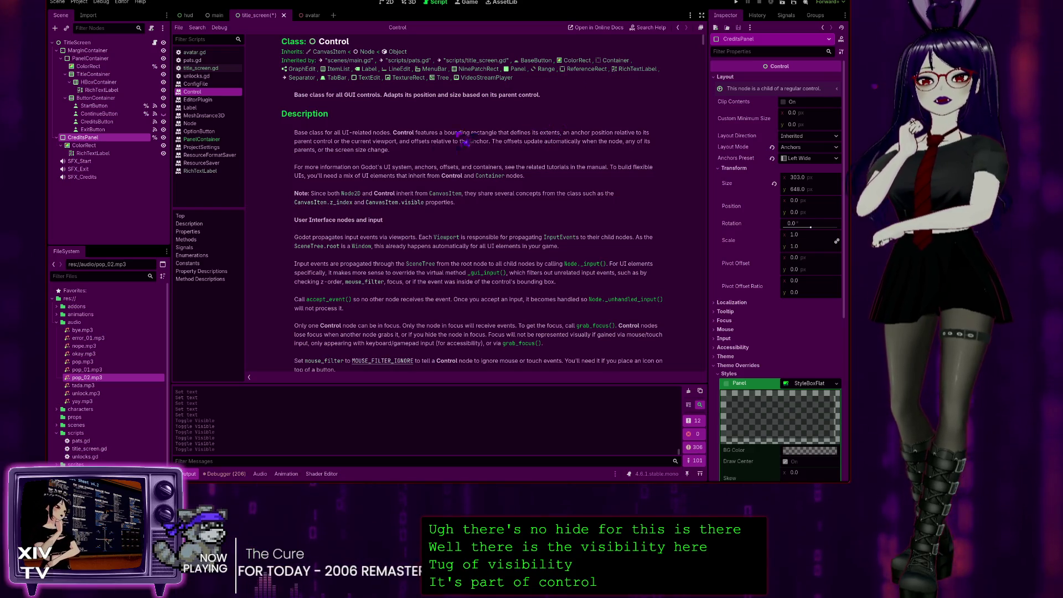
scroll(477, 183, down, 5)
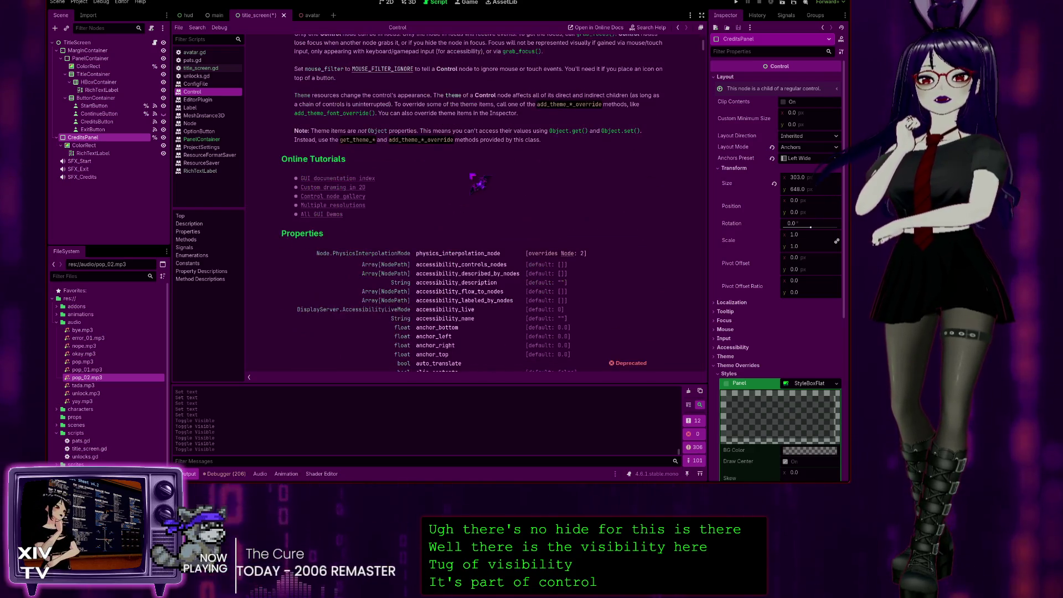
scroll(477, 182, down, 4)
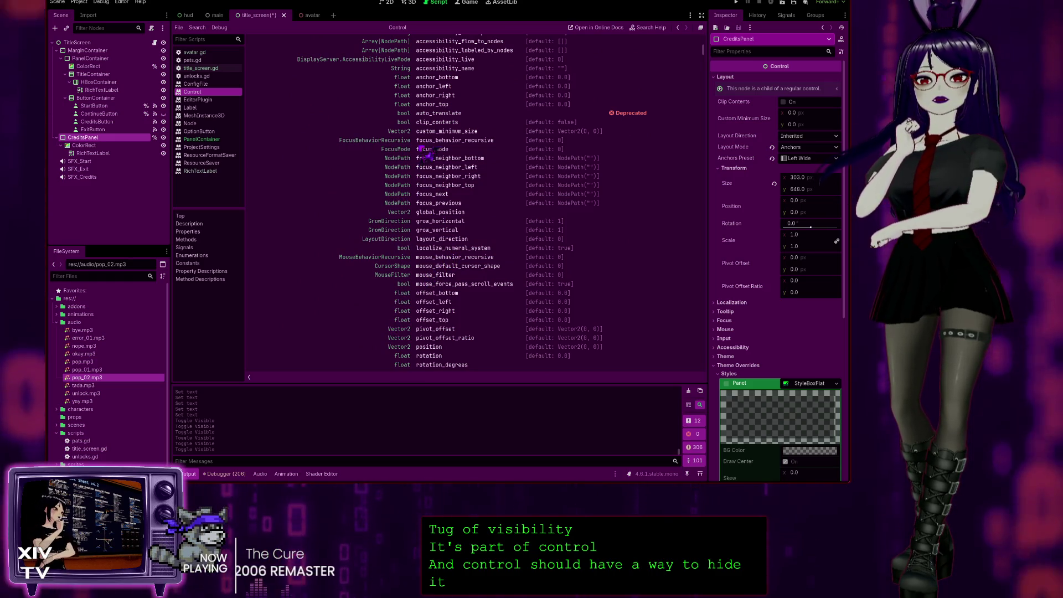
scroll(410, 144, down, 1)
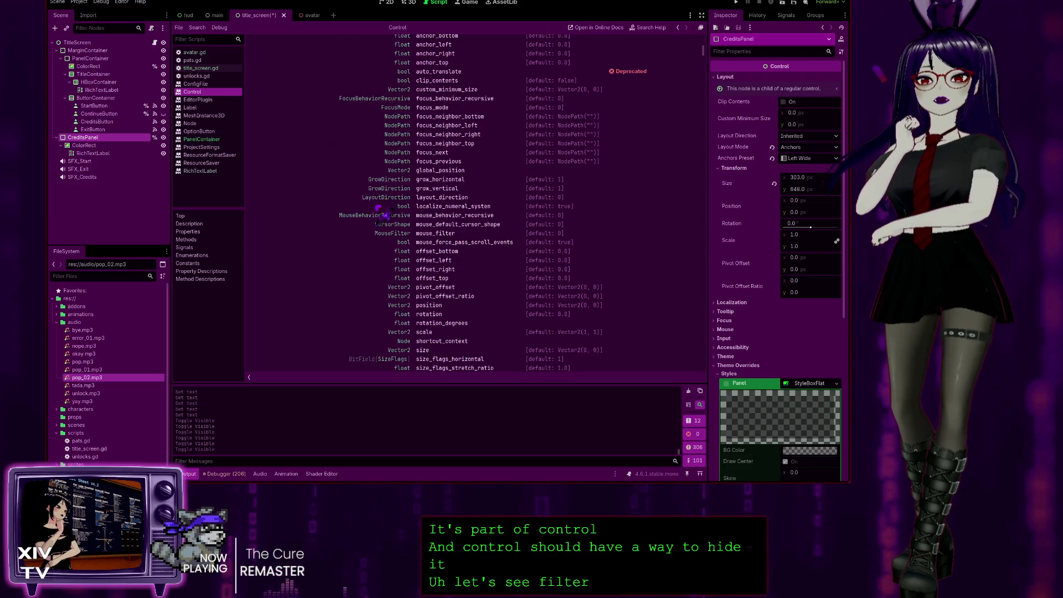
scroll(464, 207, down, 5)
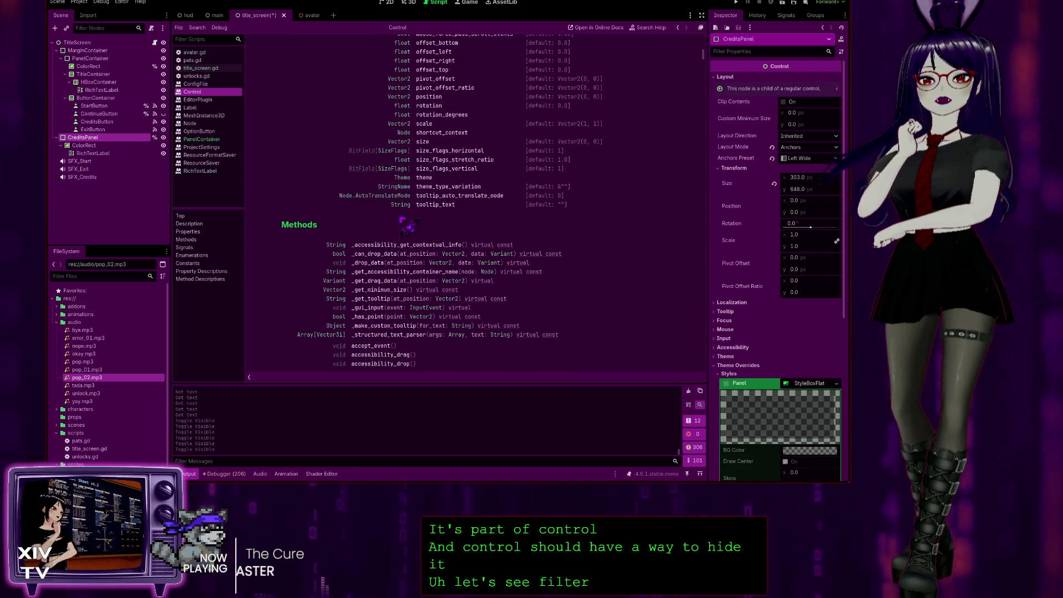
scroll(357, 169, down, 4)
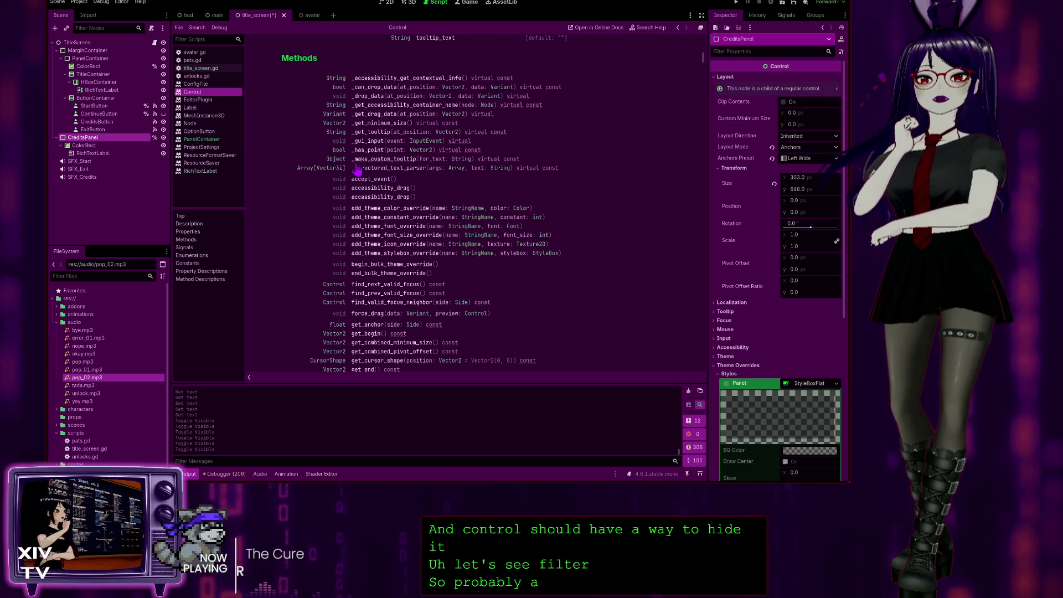
scroll(357, 169, down, 10)
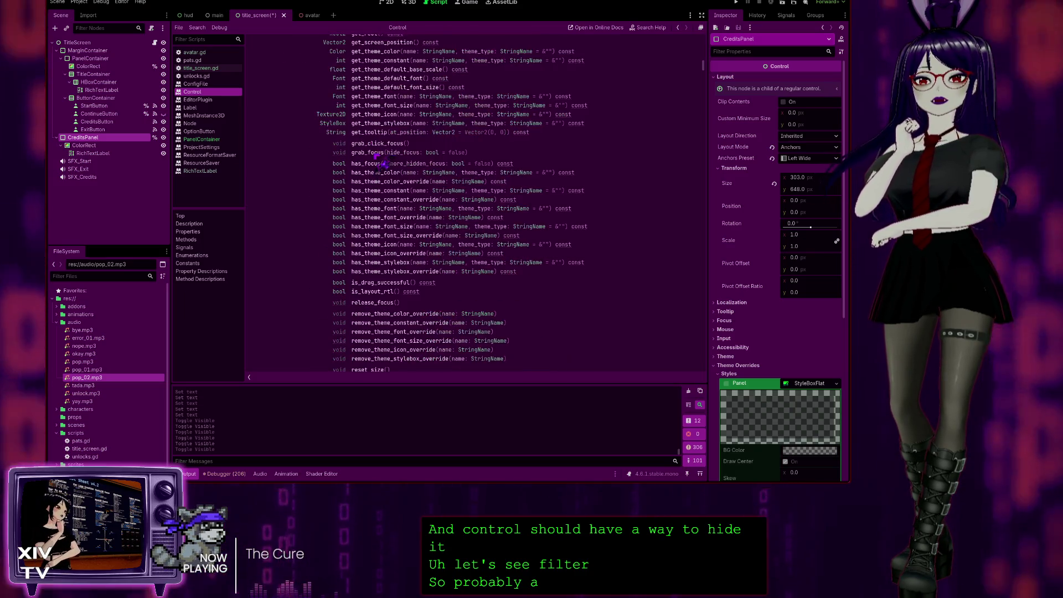
scroll(382, 164, down, 6)
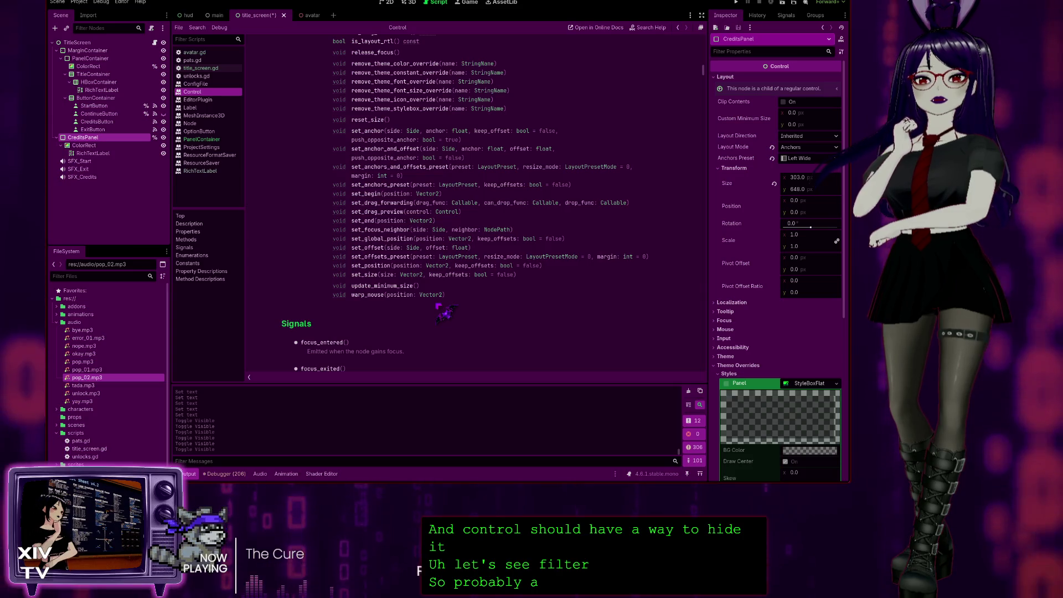
scroll(423, 323, down, 5)
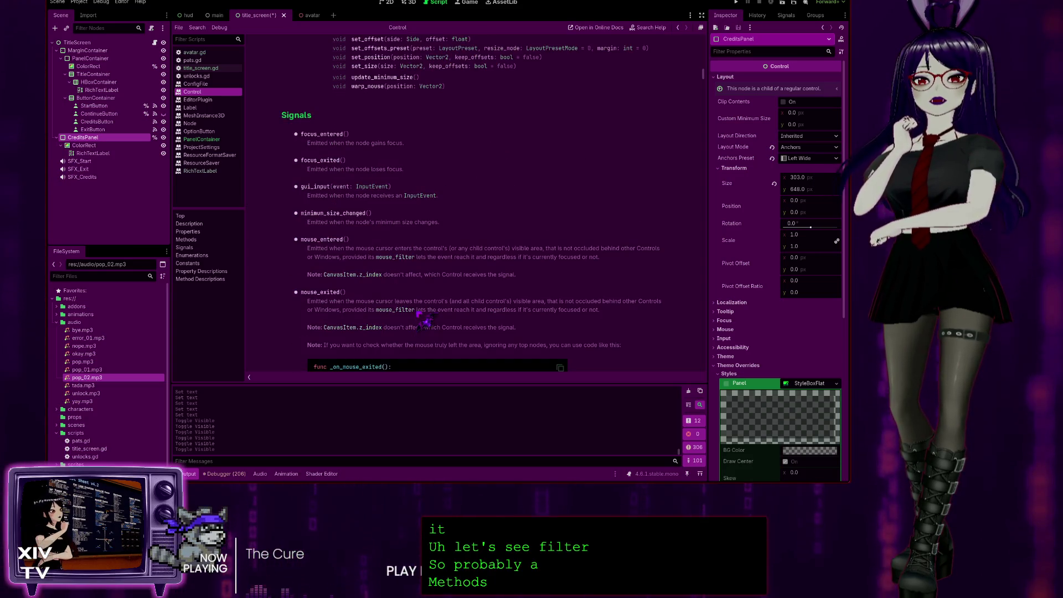
scroll(425, 320, up, 4)
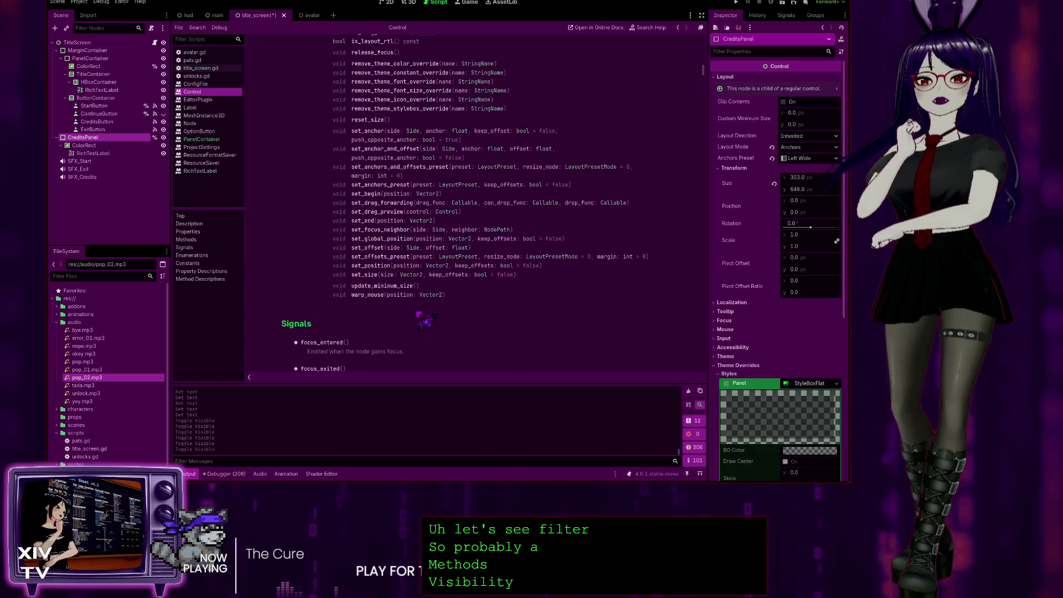
scroll(426, 318, down, 6)
scroll(429, 315, up, 6)
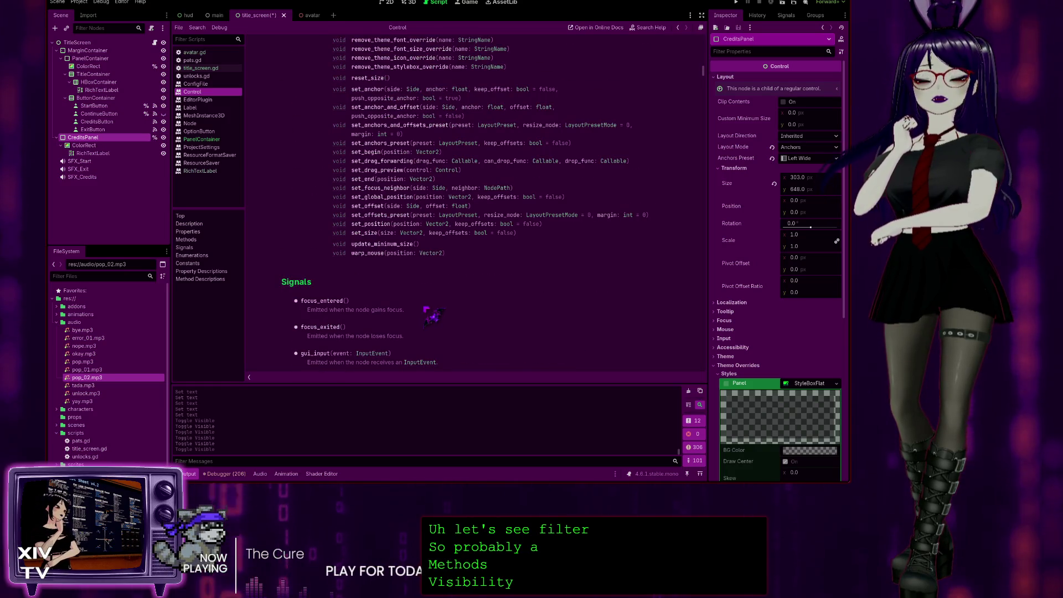
scroll(429, 314, down, 6)
scroll(429, 287, down, 3)
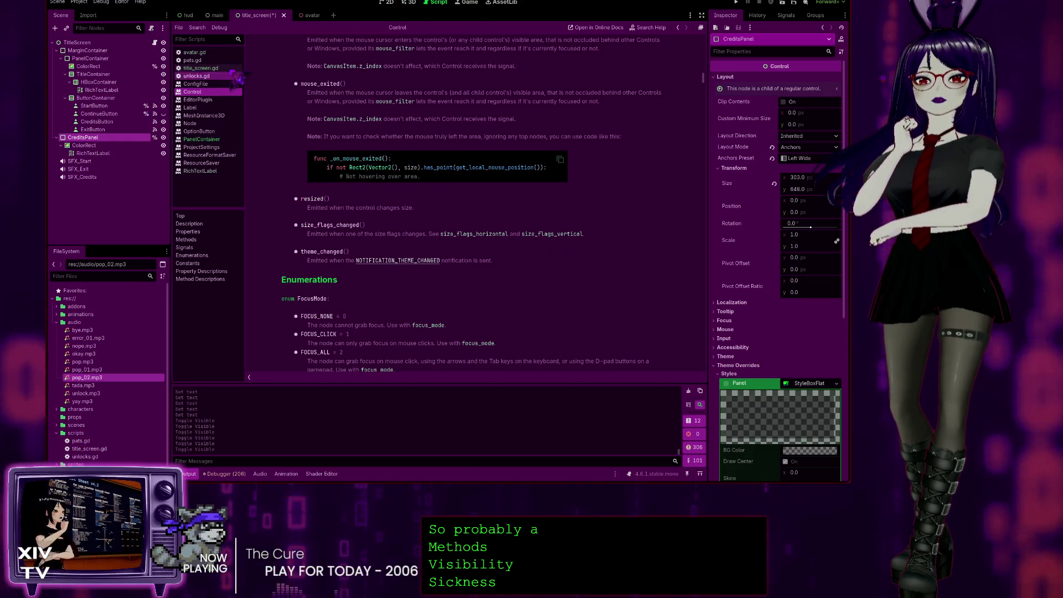
click(213, 69)
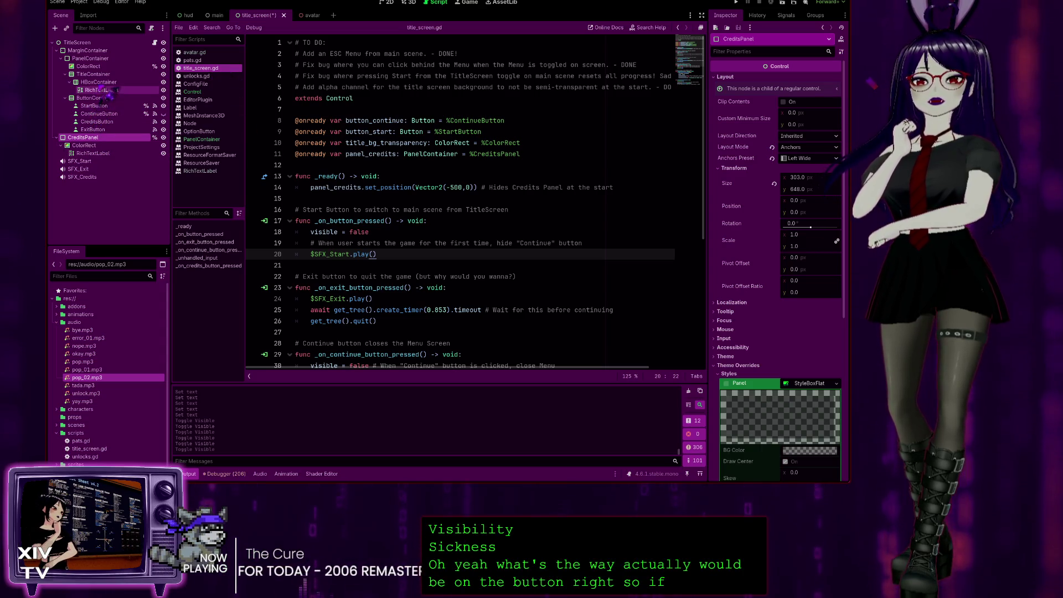
- Jump from the CreditsButton's pressed signal connection to its handler in title_screen.gd
click(107, 122)
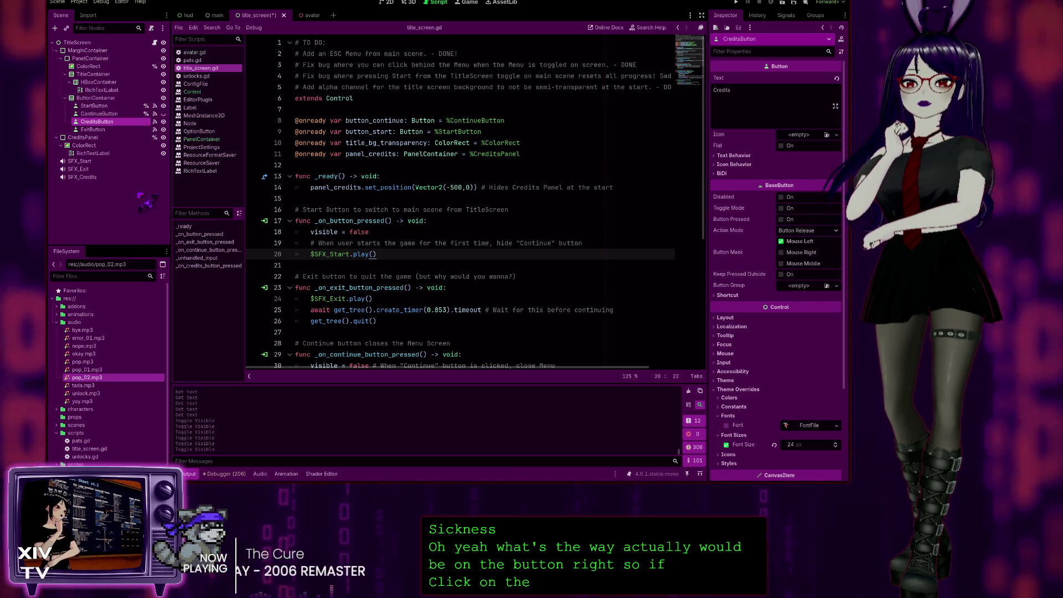
click(155, 122)
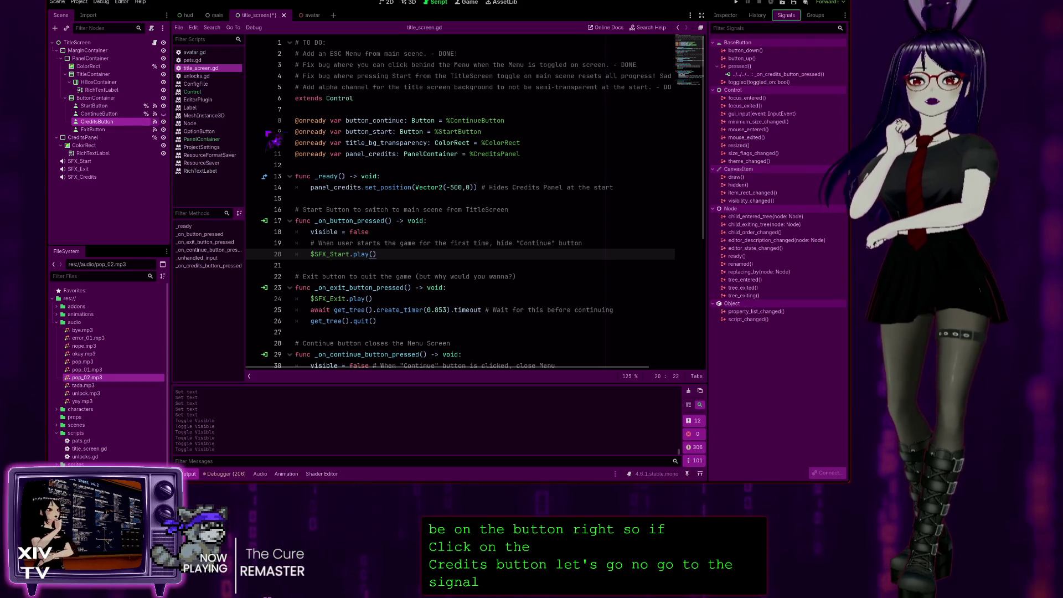
double_click(781, 75)
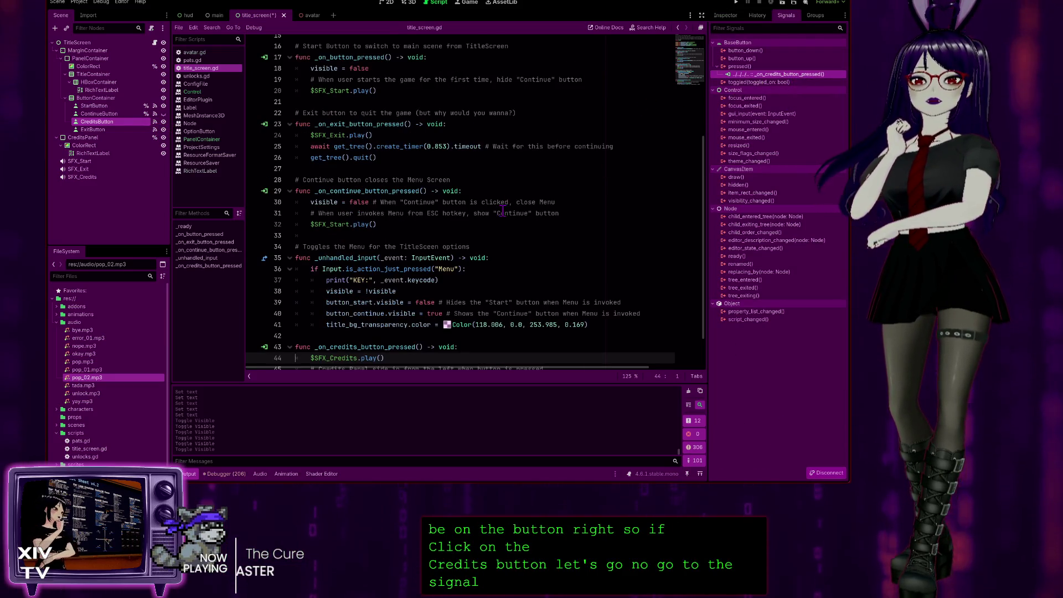
- Inspect the panel_credits set_position call on line 46 and look up its documentation
scroll(503, 211, down, 2)
double_click(335, 335)
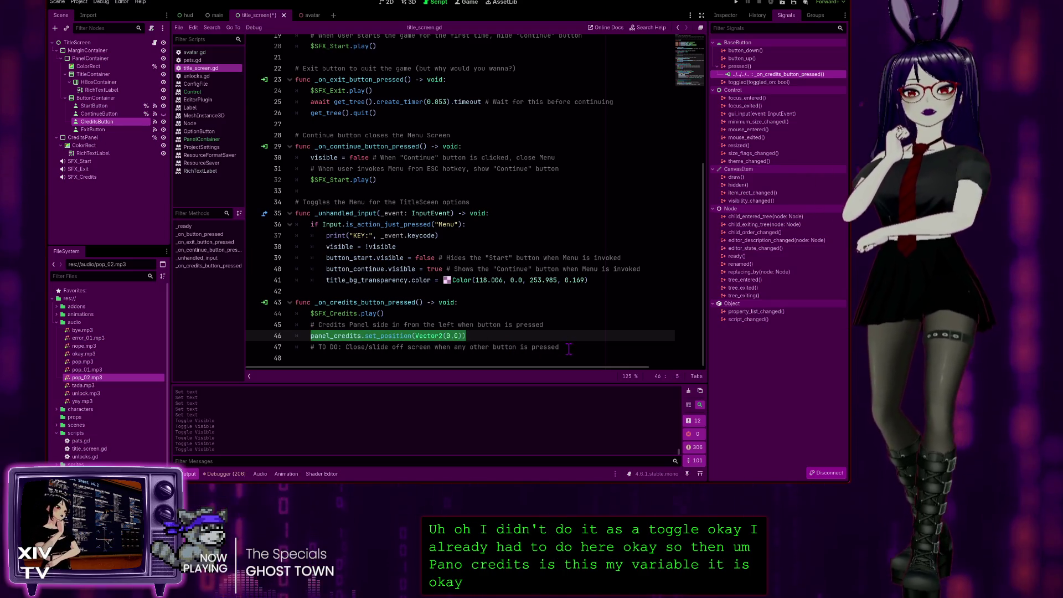
click(614, 348)
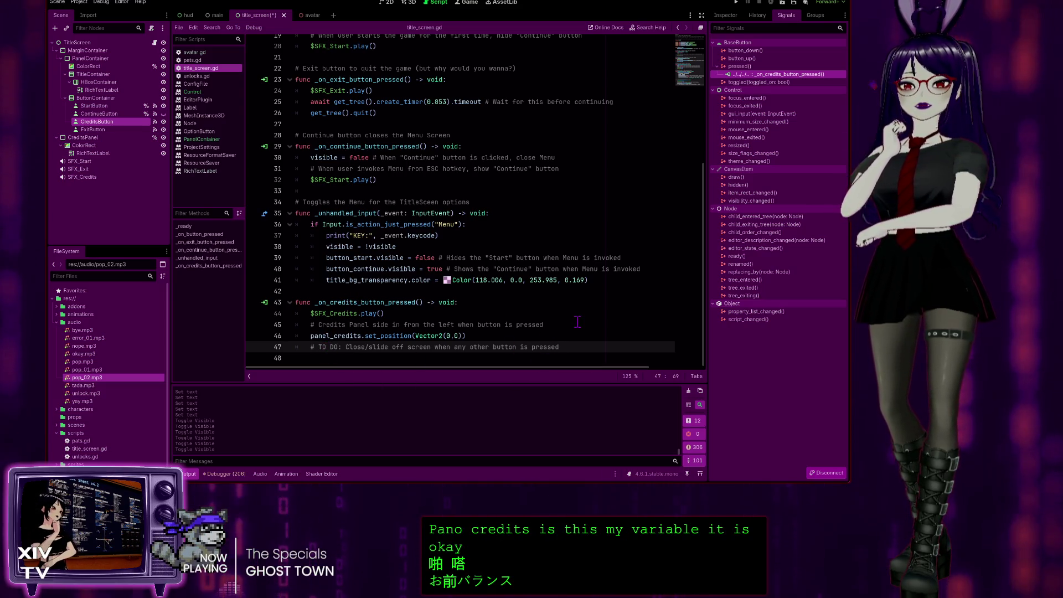
key(Up)
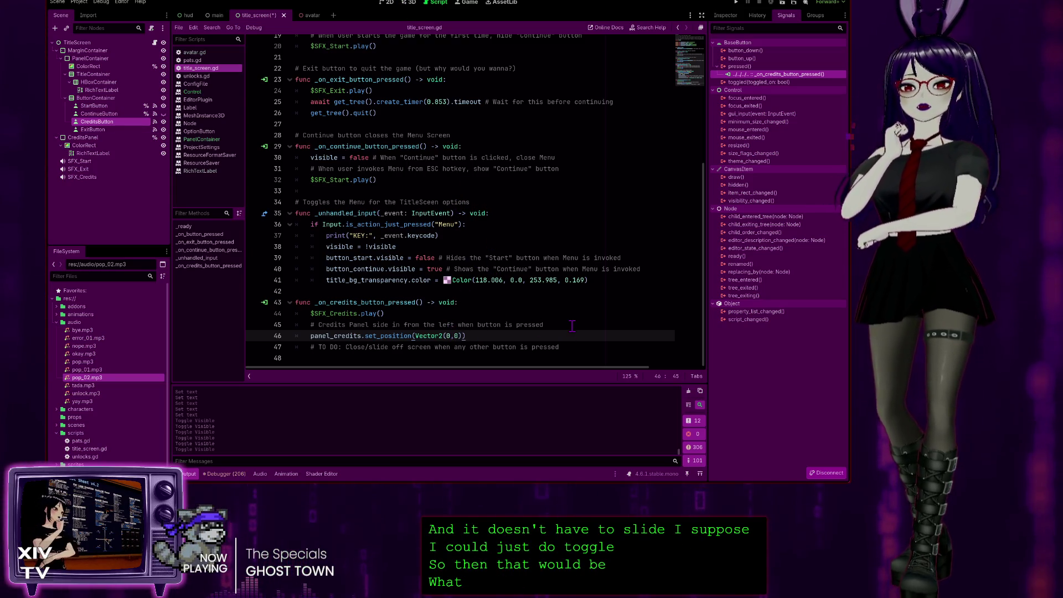
double_click(400, 336)
ctrl+click(397, 335)
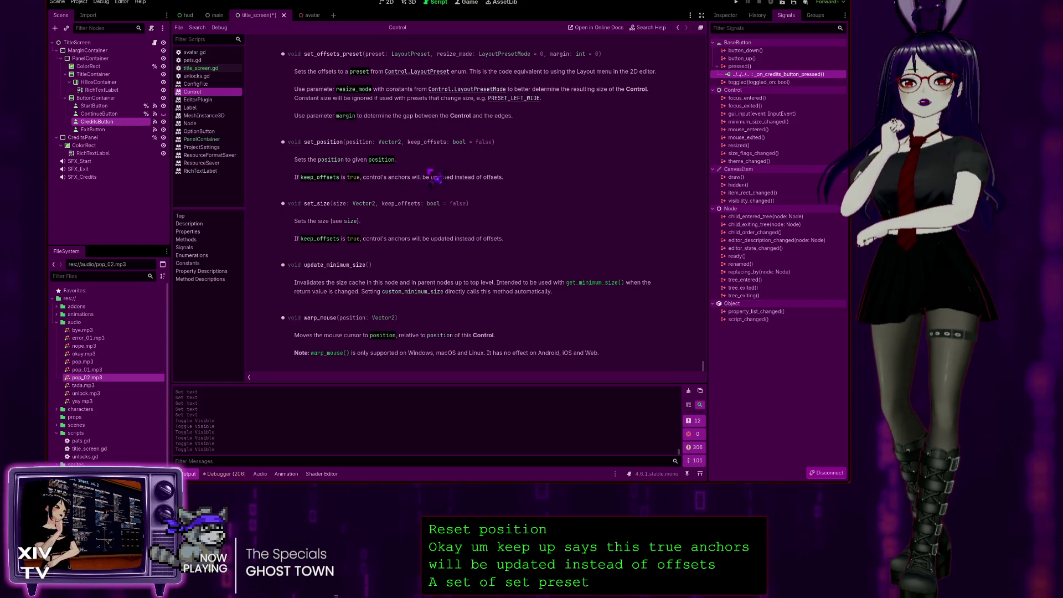
- Read the Control set_position documentation, then return to the title screen's 2D layout
scroll(436, 177, up, 3)
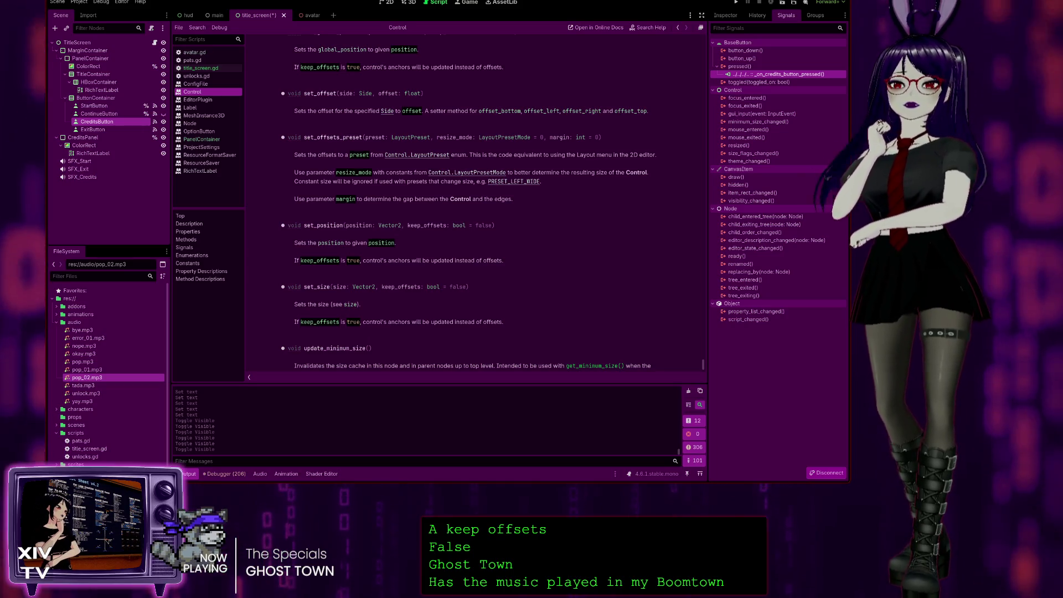
click(390, 4)
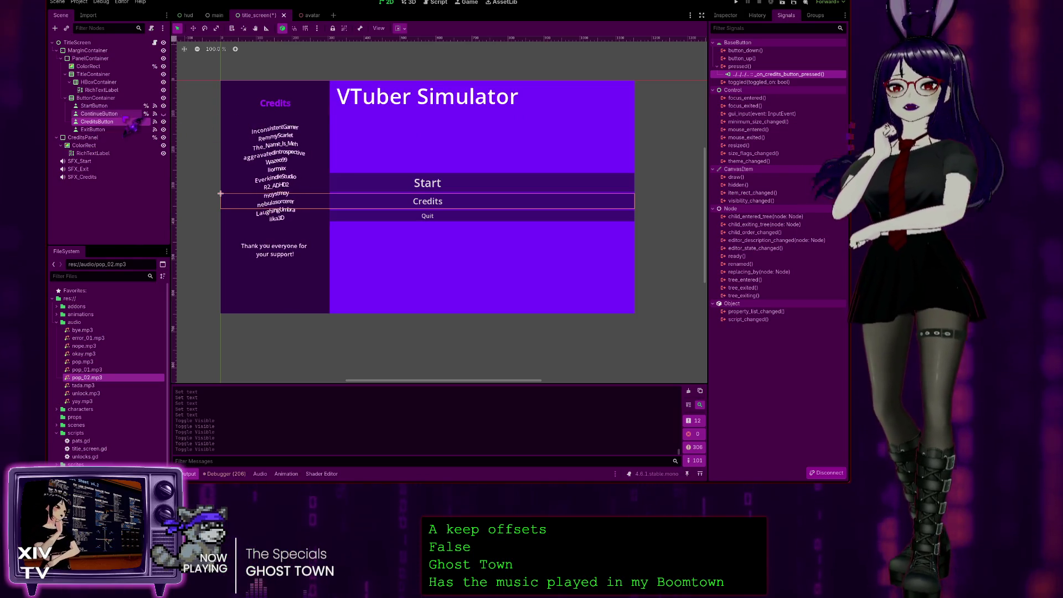
- Select CreditsPanel in the layout, then reopen title_screen.gd in the script workspace
click(82, 137)
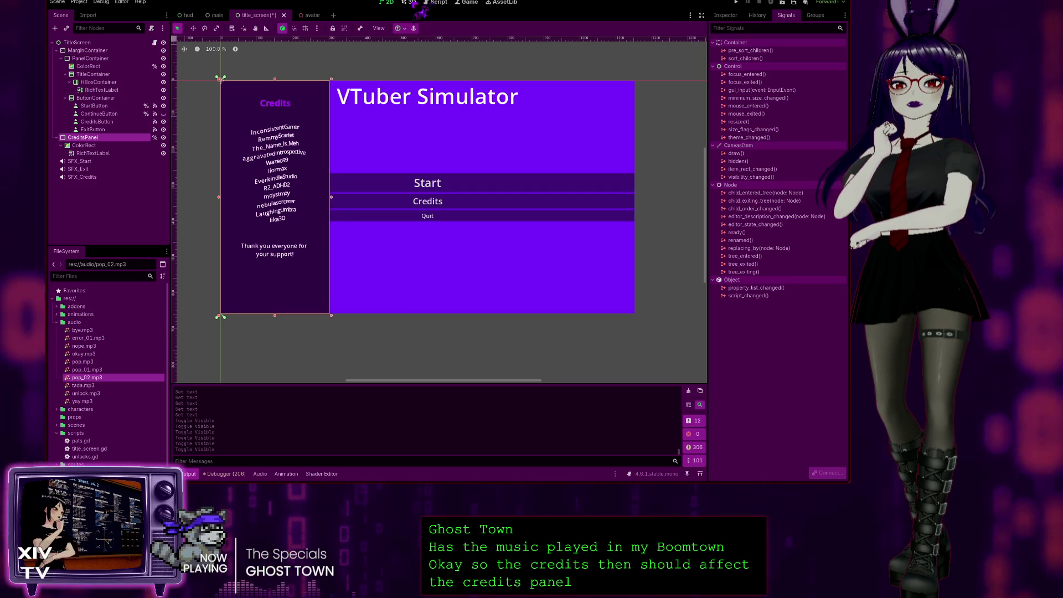
click(410, 3)
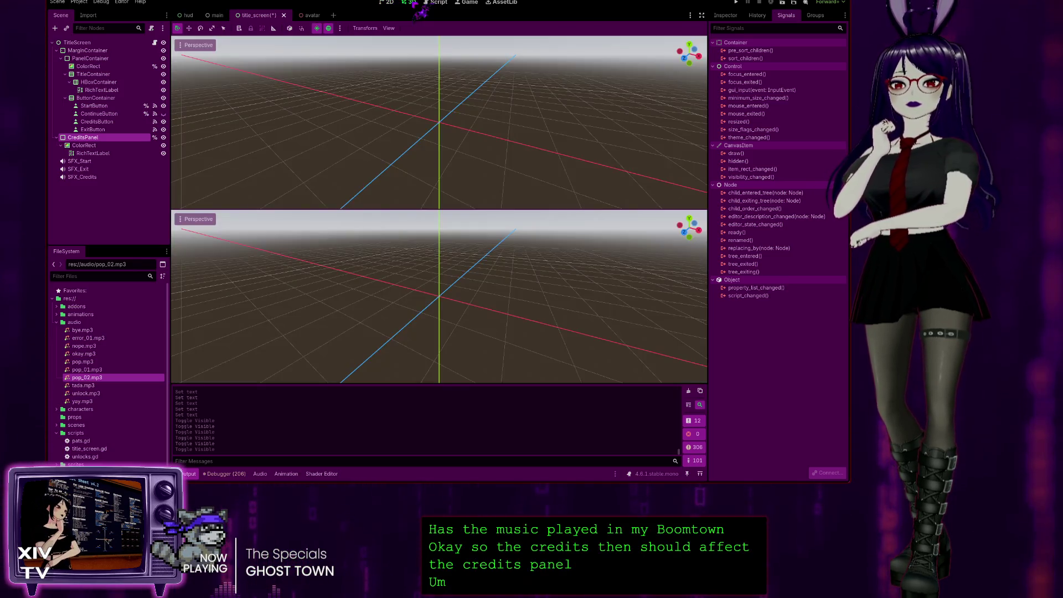
click(439, 3)
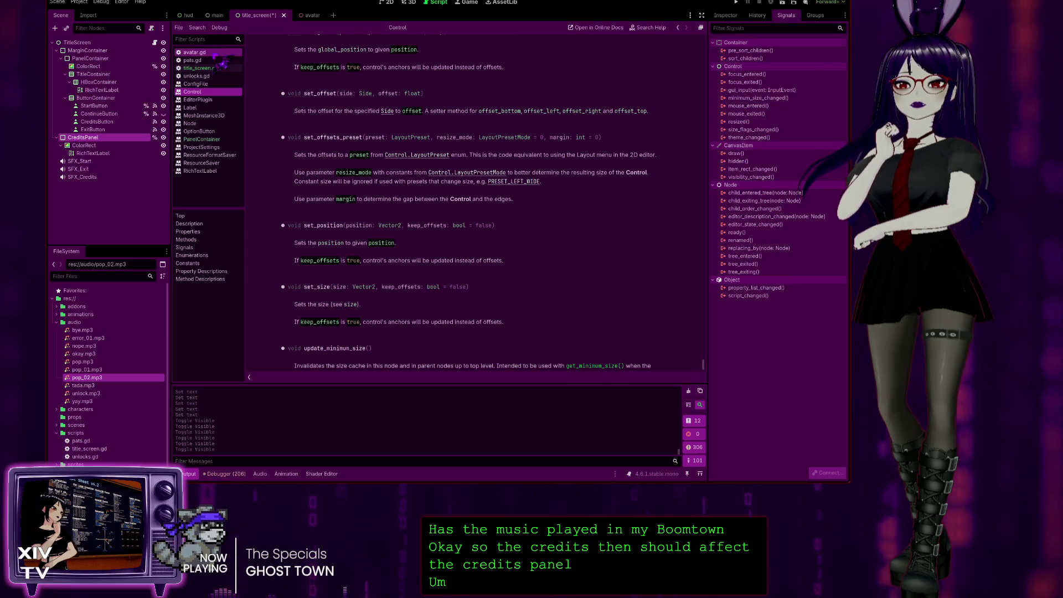
click(210, 68)
scroll(469, 304, down, 1)
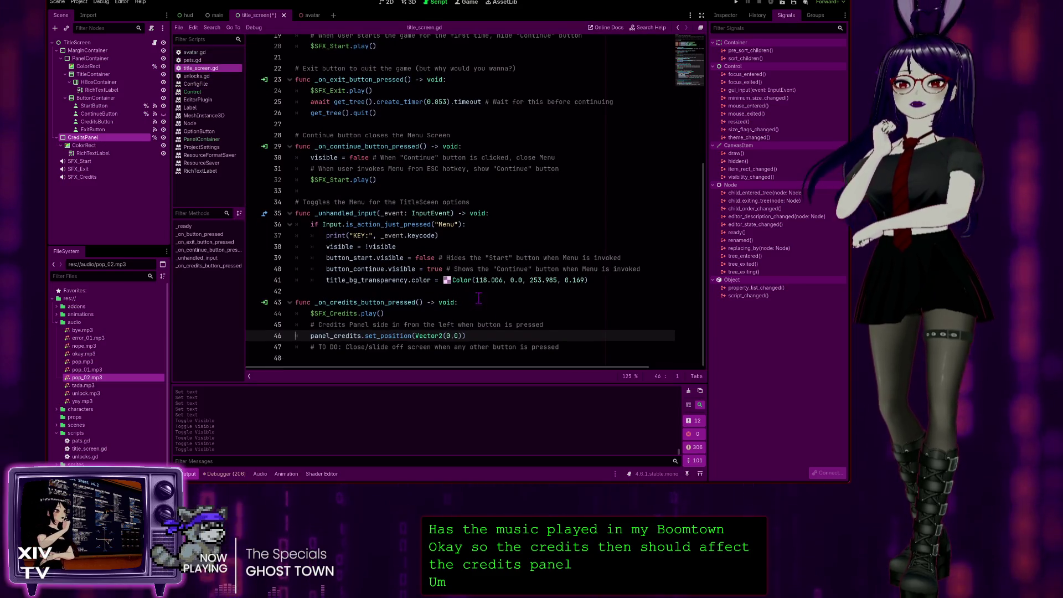
click(486, 337)
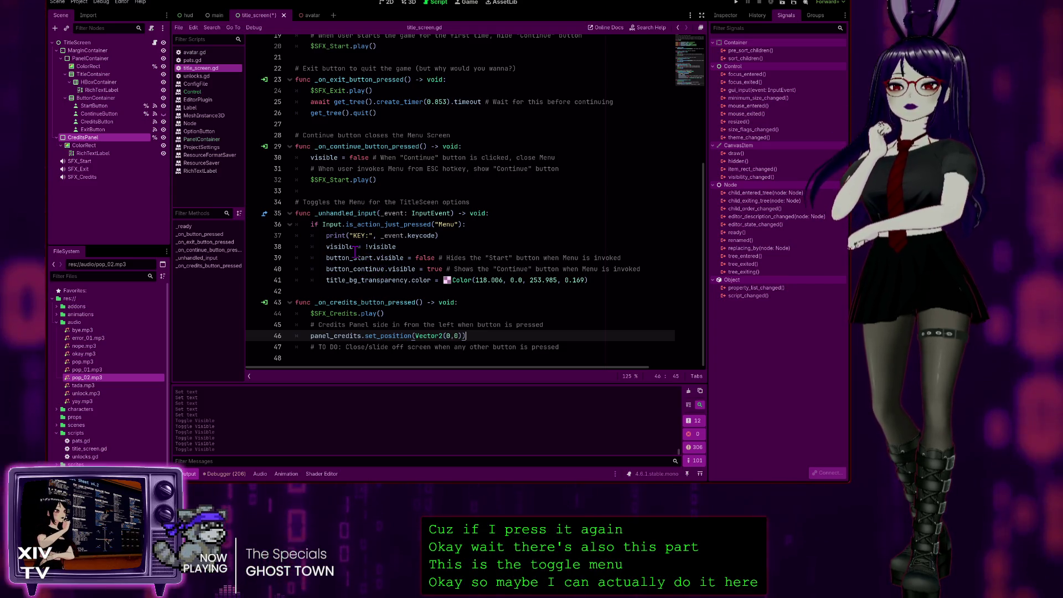
click(531, 237)
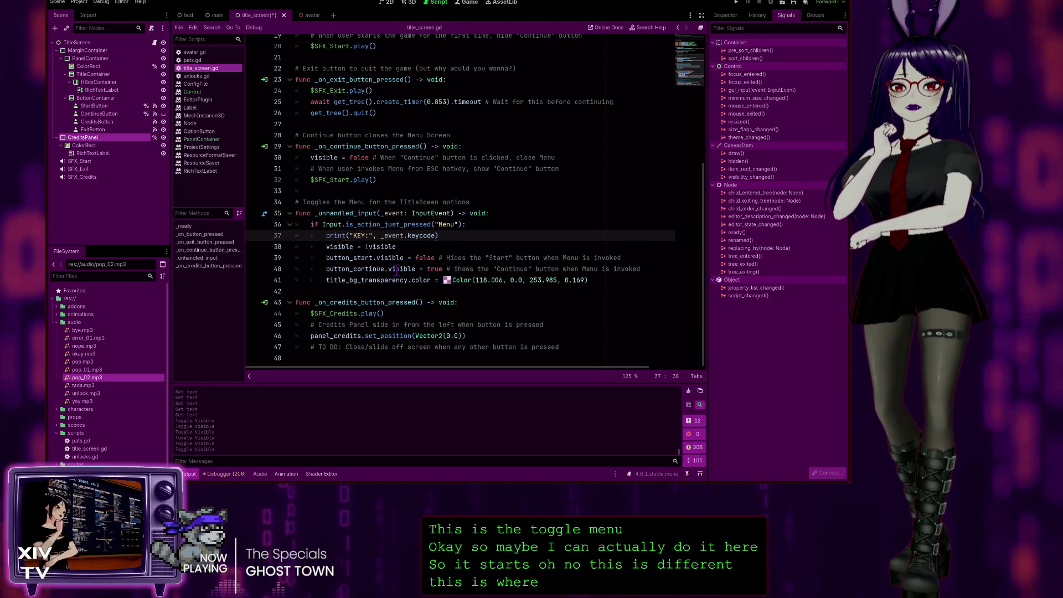
scroll(386, 193, up, 2)
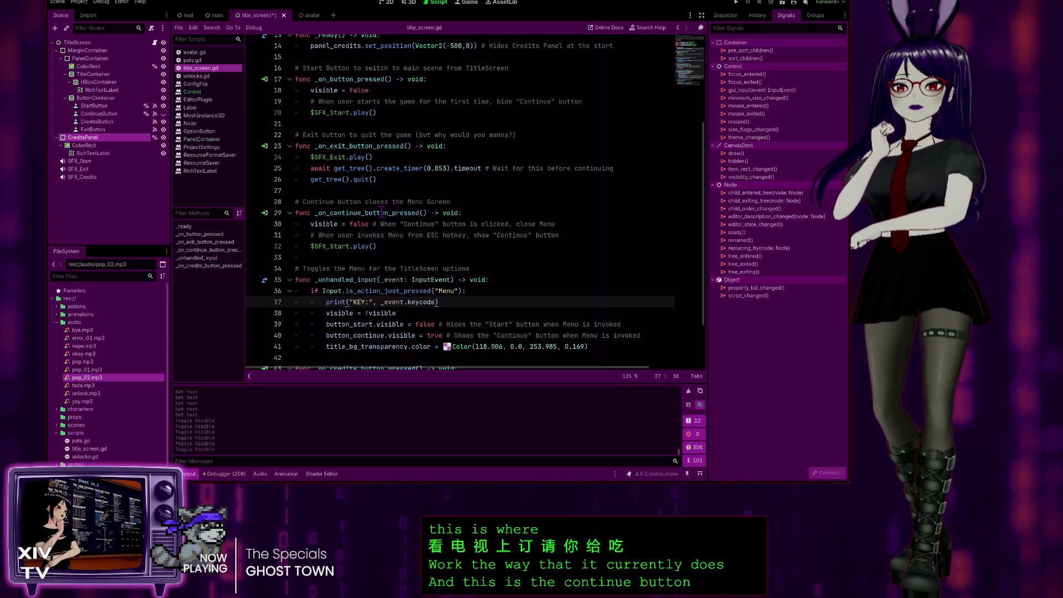
scroll(380, 211, up, 1)
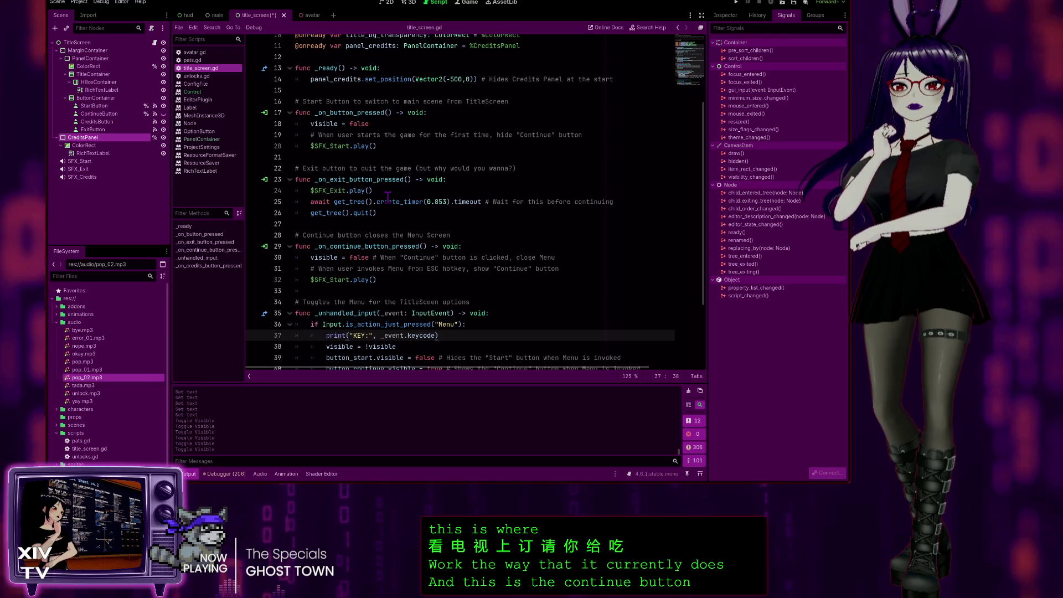
click(498, 157)
scroll(421, 249, up, 1)
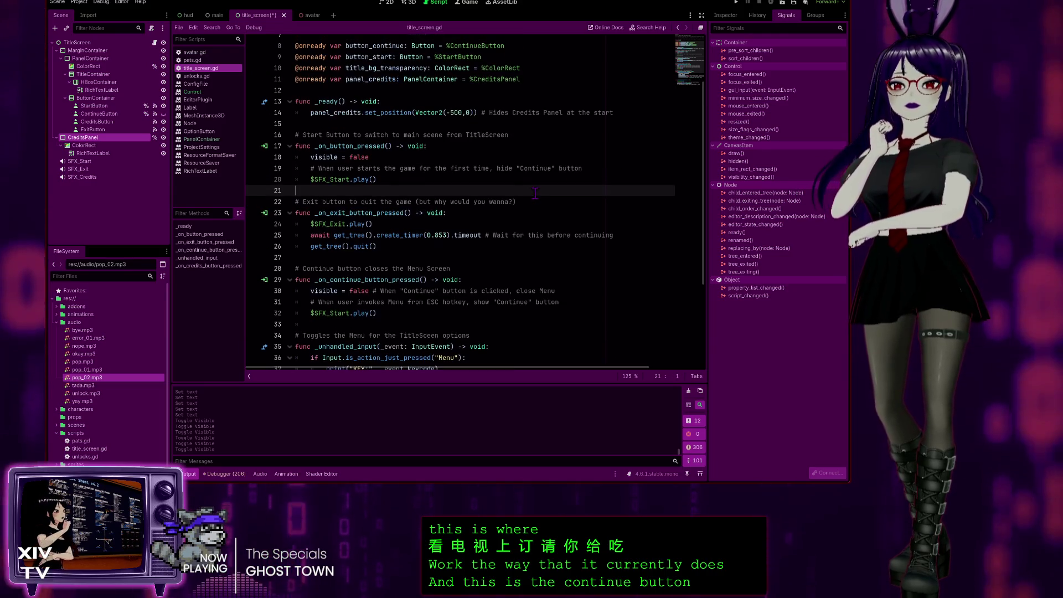
scroll(376, 237, up, 2)
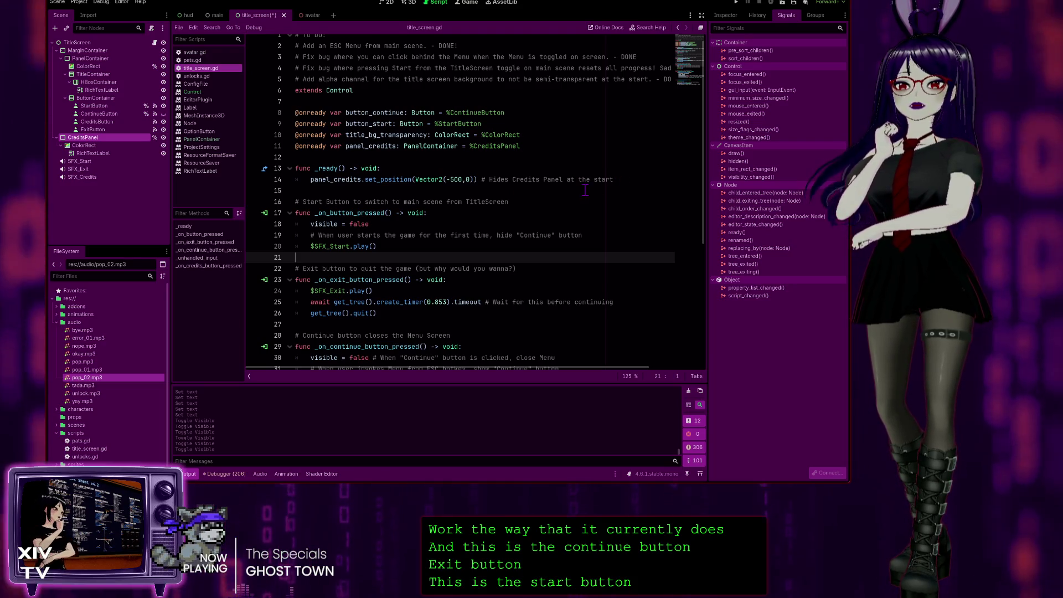
scroll(542, 178, up, 1)
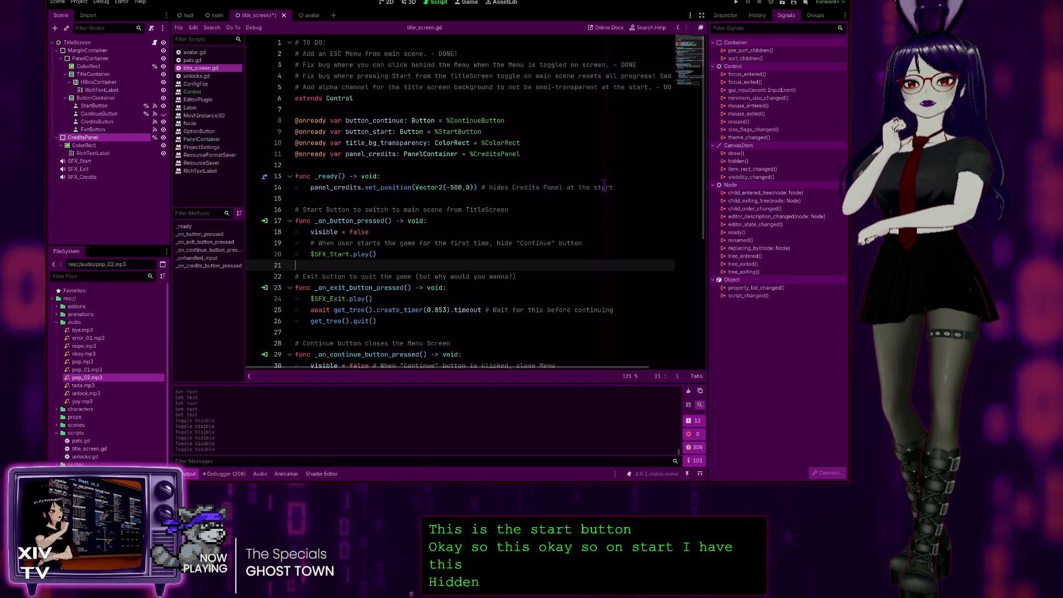
- Paste panel_credits.set_position(Vector2(-500,0)) on a new line after the TO DO comment in _on_credits_button_pressed
click(311, 187)
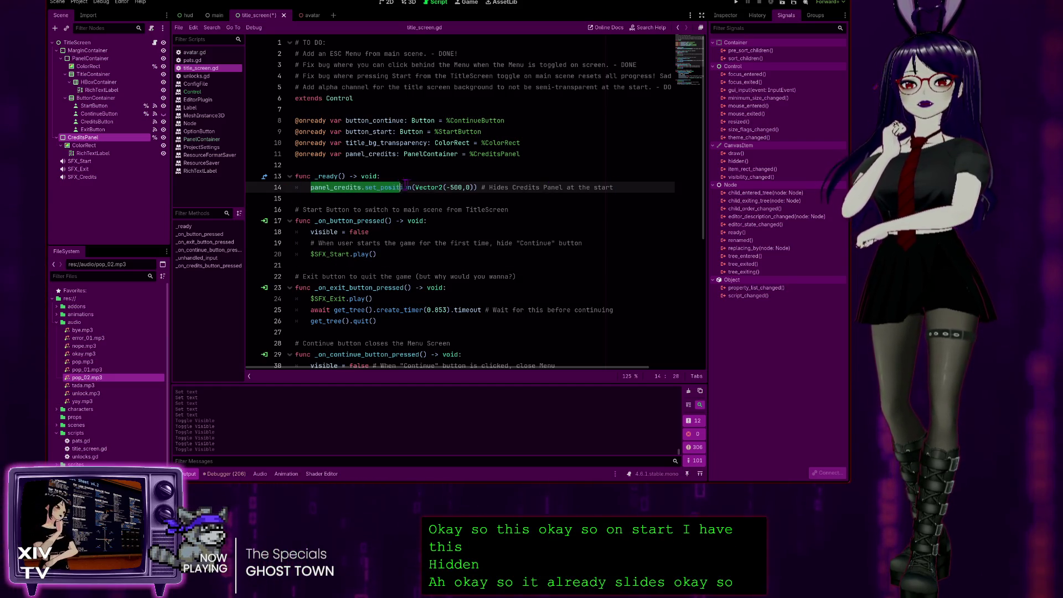
text())
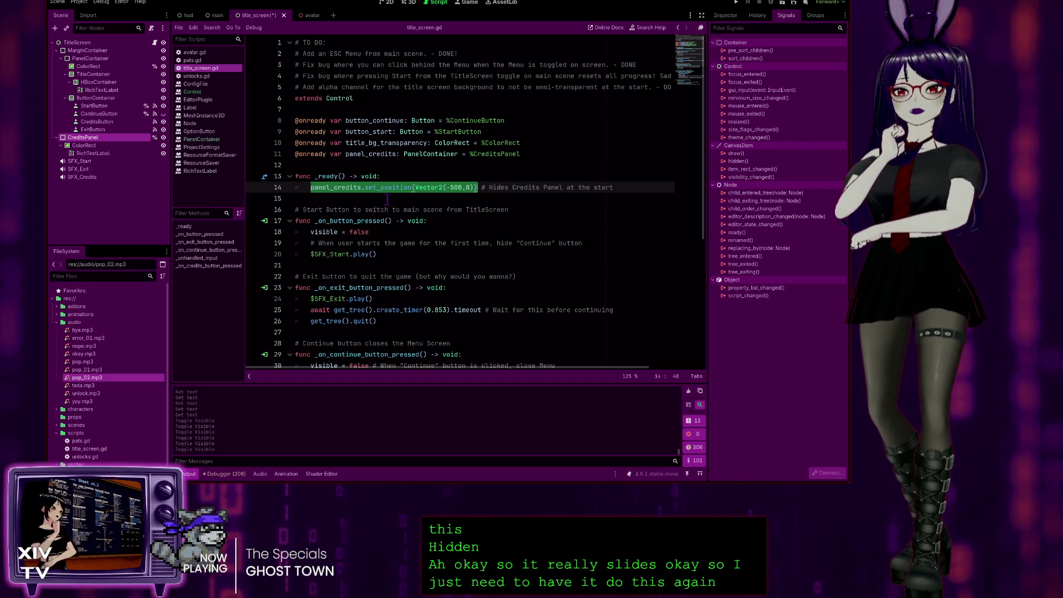
scroll(387, 198, down, 6)
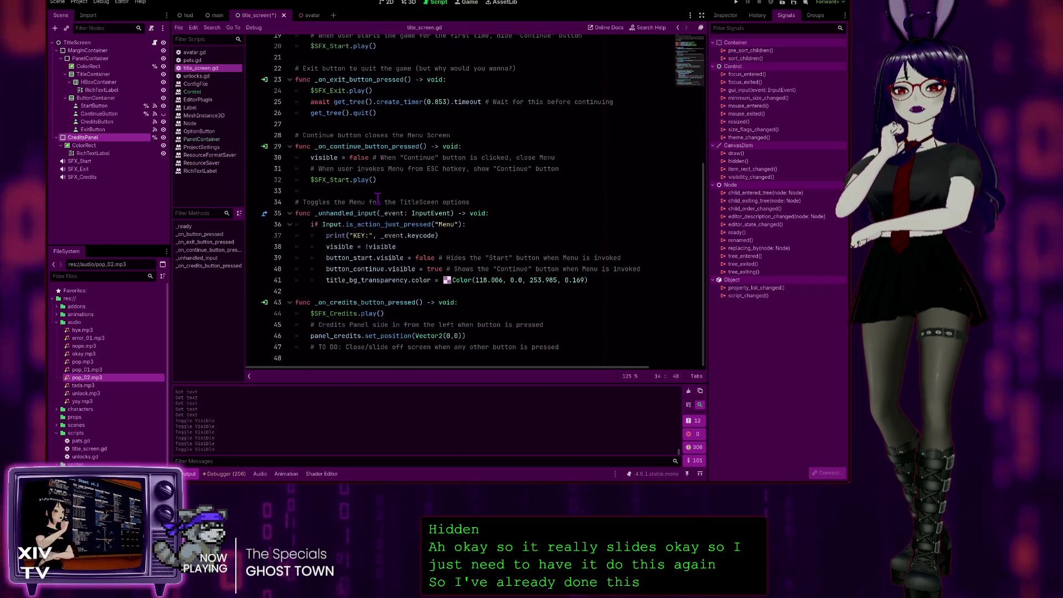
click(574, 355)
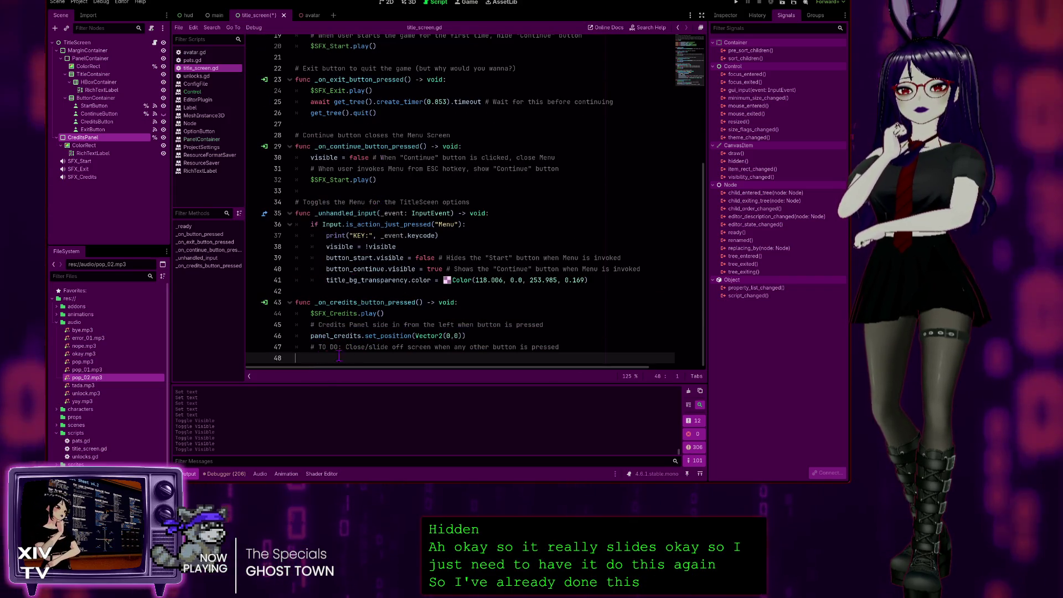
click(572, 349)
key(Return)
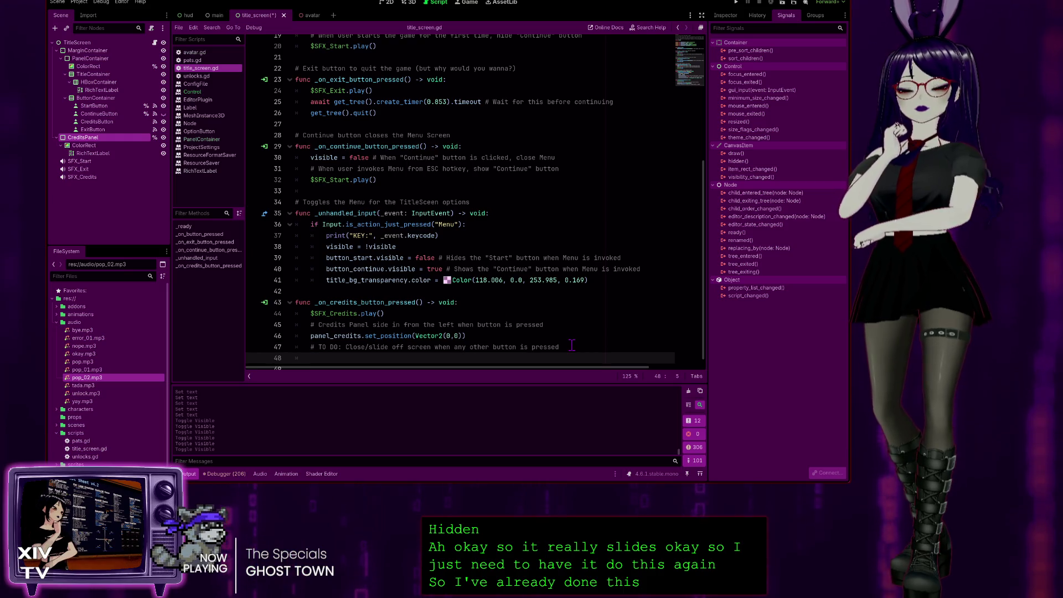
text(panel_credits.set_position(Vector2(-500,0)))
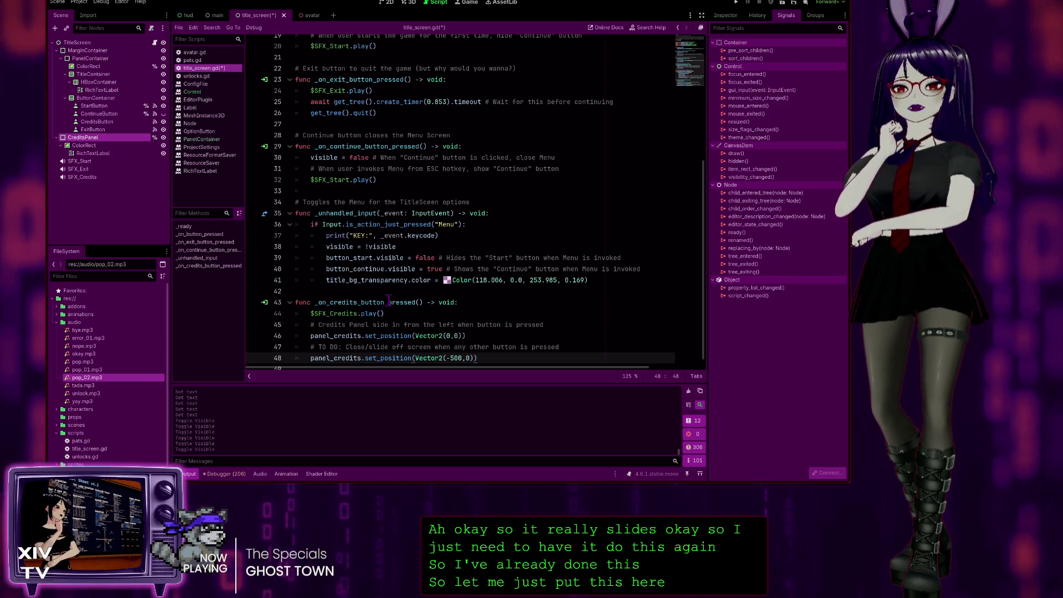
click(798, 115)
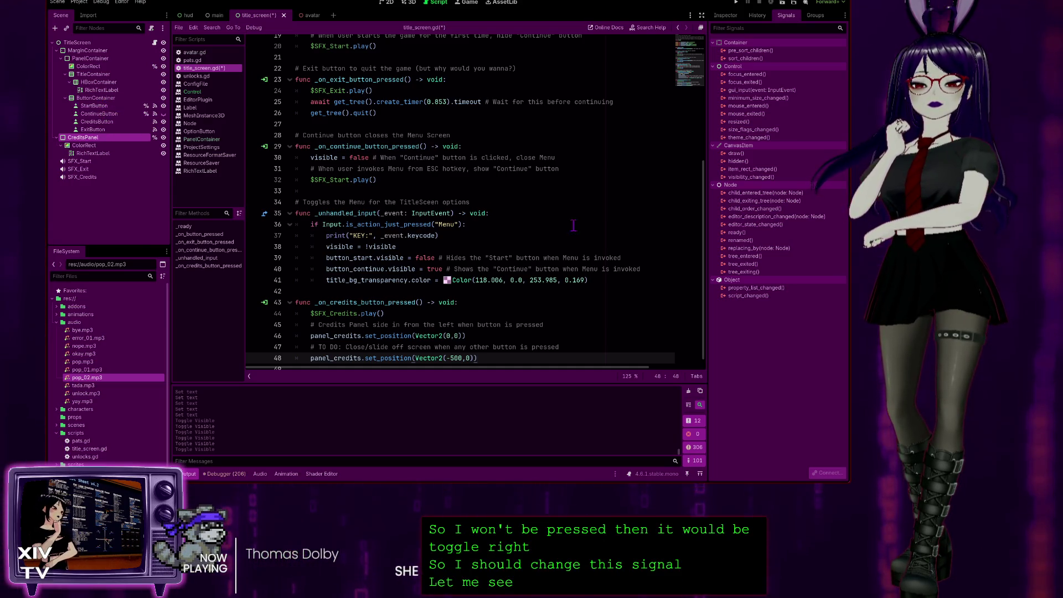
scroll(636, 123, up, 6)
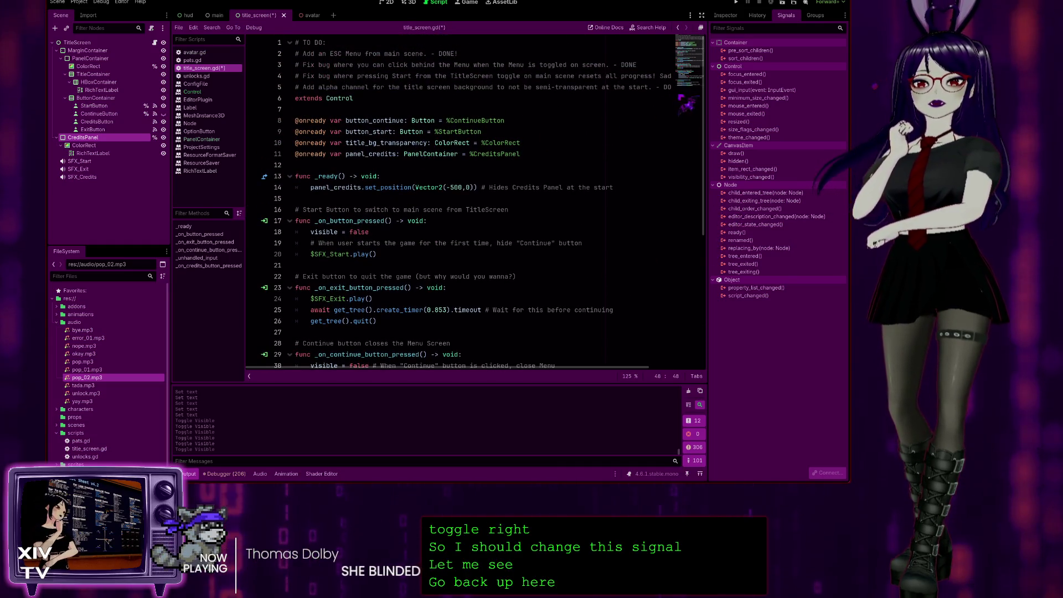
scroll(439, 349, down, 7)
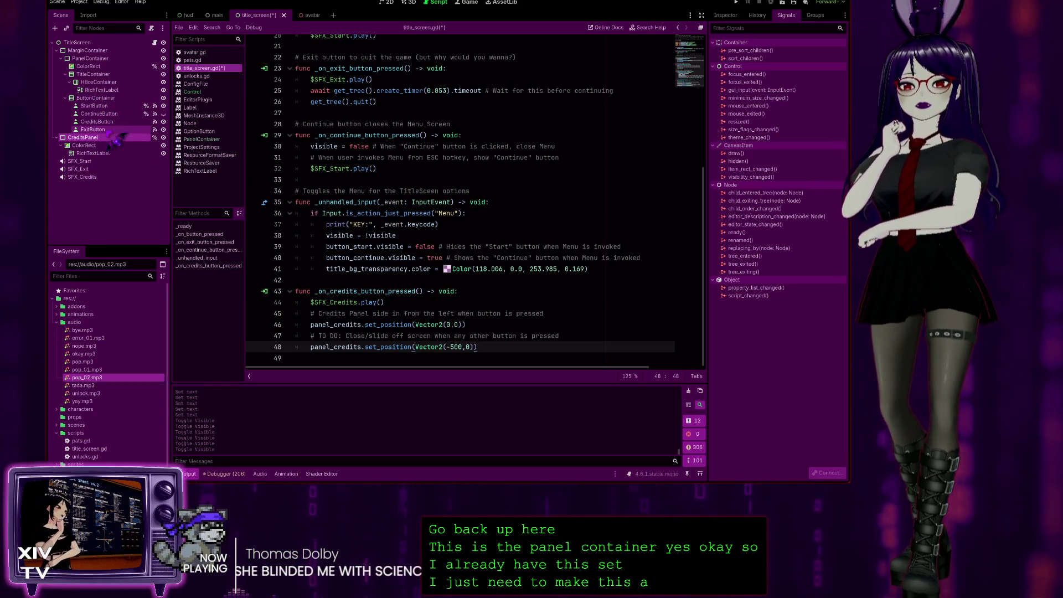
- Drag CreditsButton's toggled(toggled_on: bool) signal into the script to create _on_credits_button_toggled
click(105, 122)
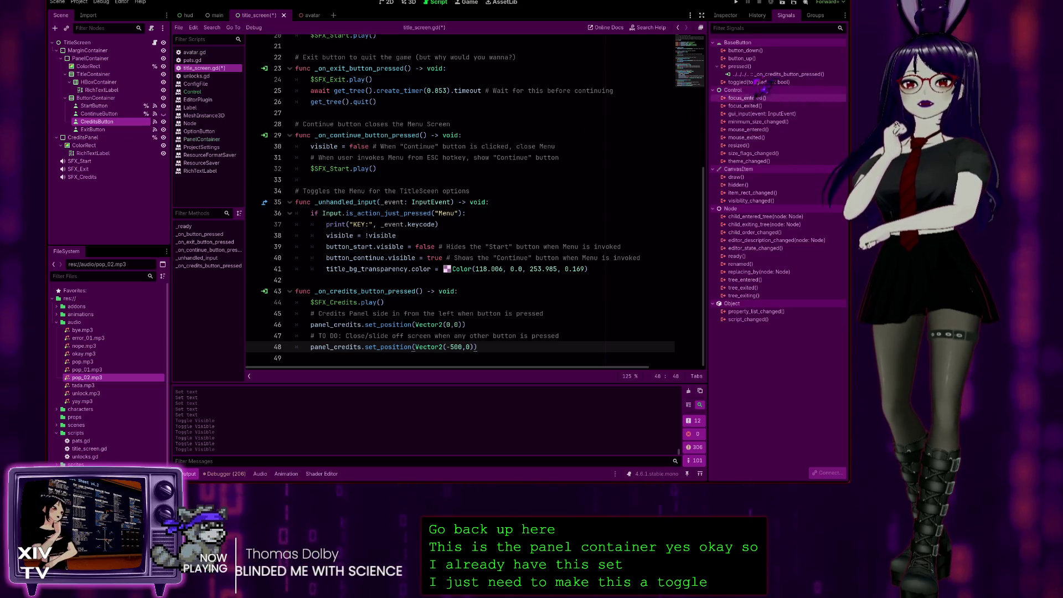
click(763, 81)
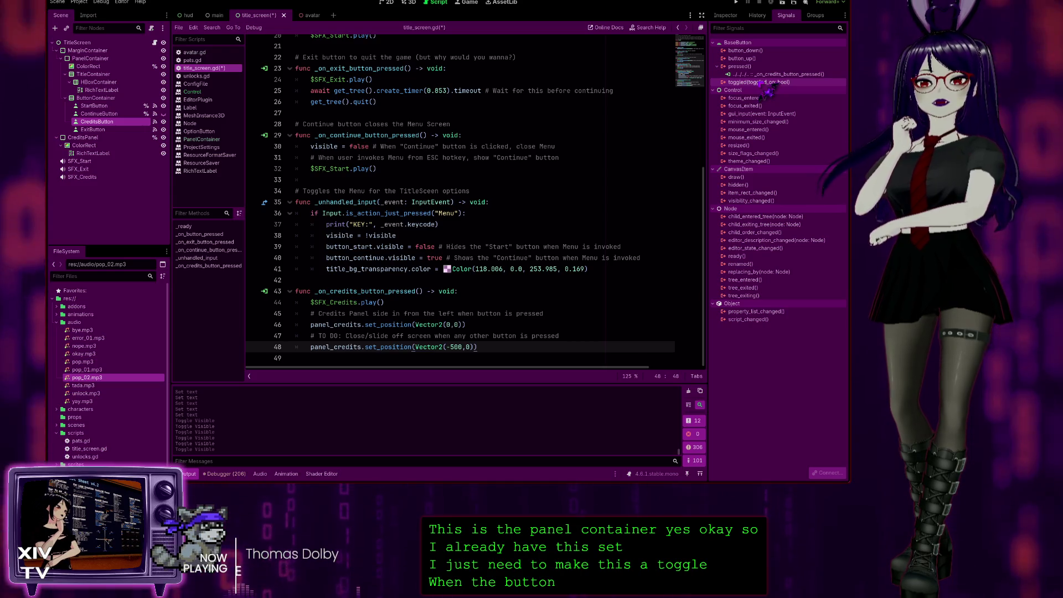
click(768, 83)
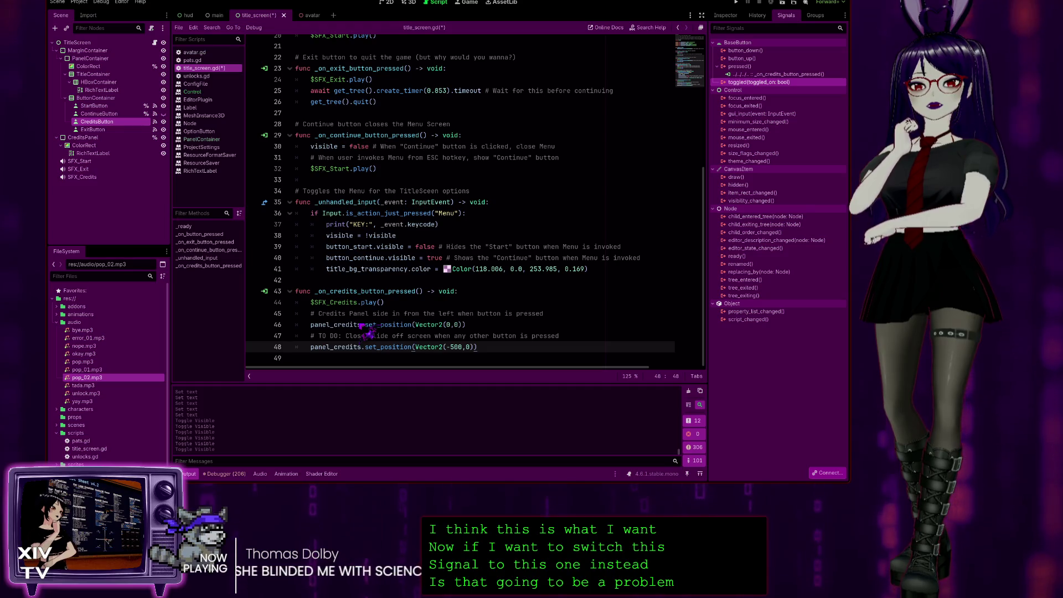
drag(367, 331, 359, 324)
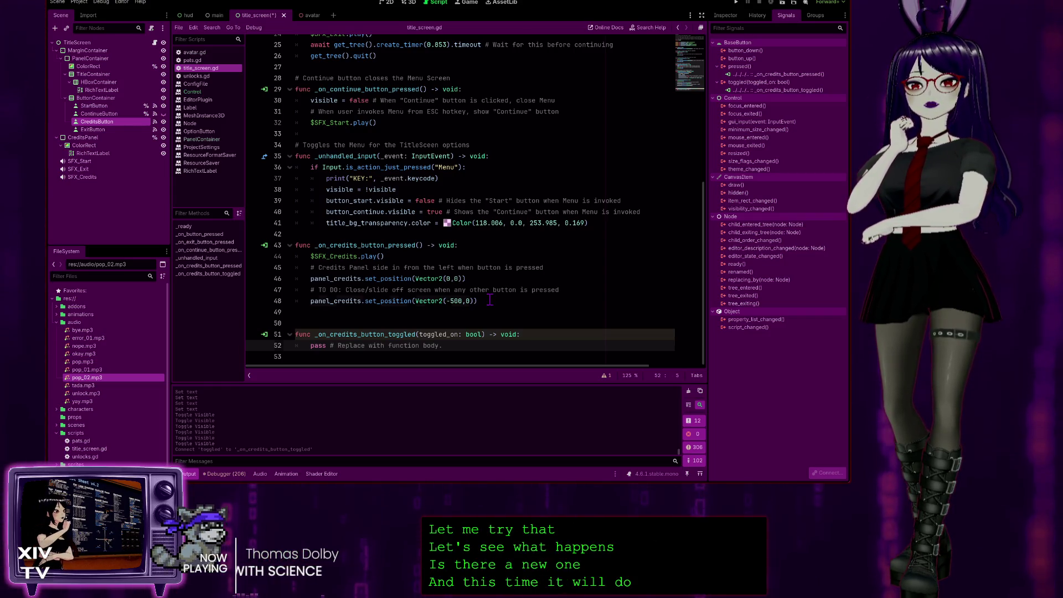
- Replace 'pass' in _on_credits_button_toggled with the panel-sliding lines, remove leftover blank lines, and run the game
mouse_move(490, 300)
mouse_down()
mouse_move(287, 299)
mouse_move(227, 280)
mouse_move(228, 268)
mouse_up()
key(ctrl+c)
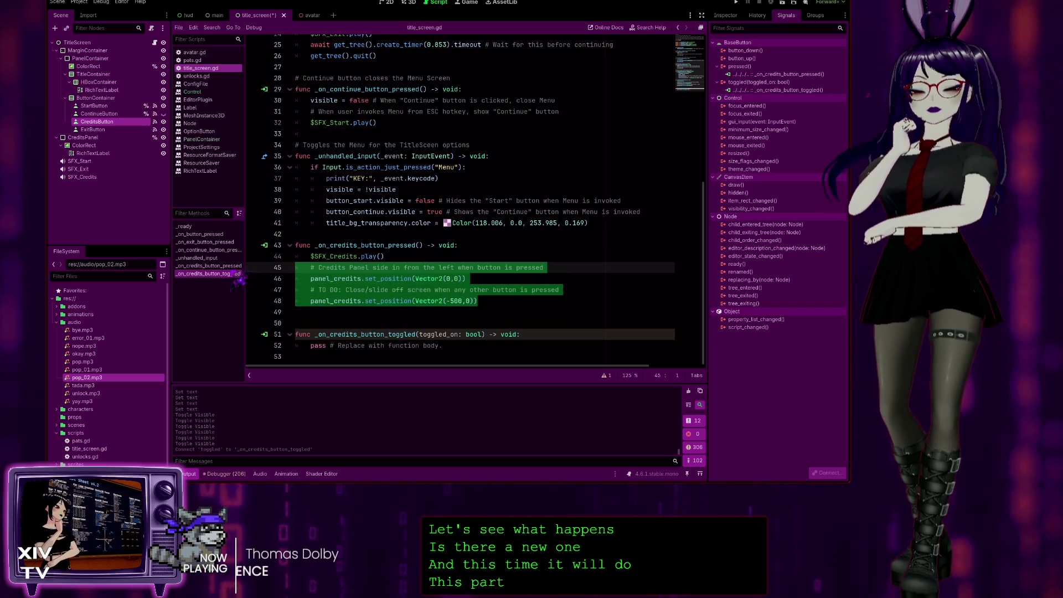
key(BackSpace)
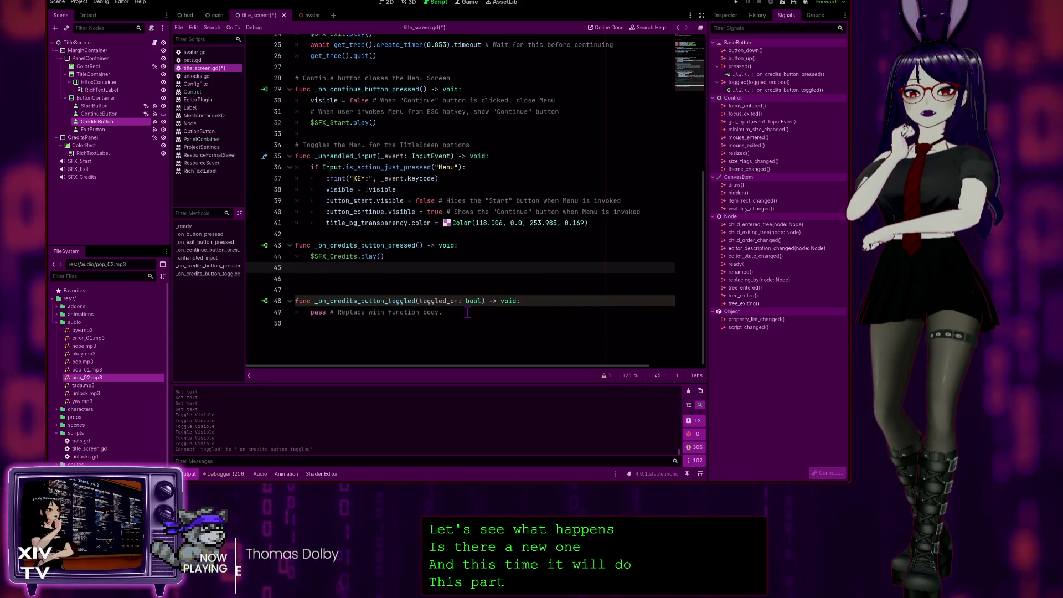
drag(442, 312, 314, 313)
key(ctrl+v)
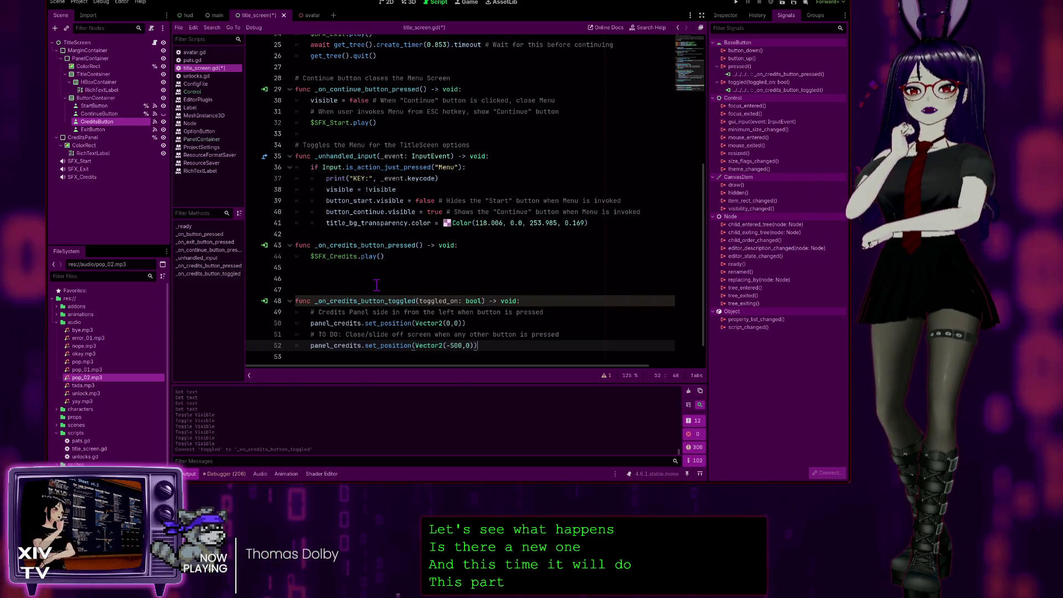
click(337, 280)
key(BackSpace)
key(BackSpace)
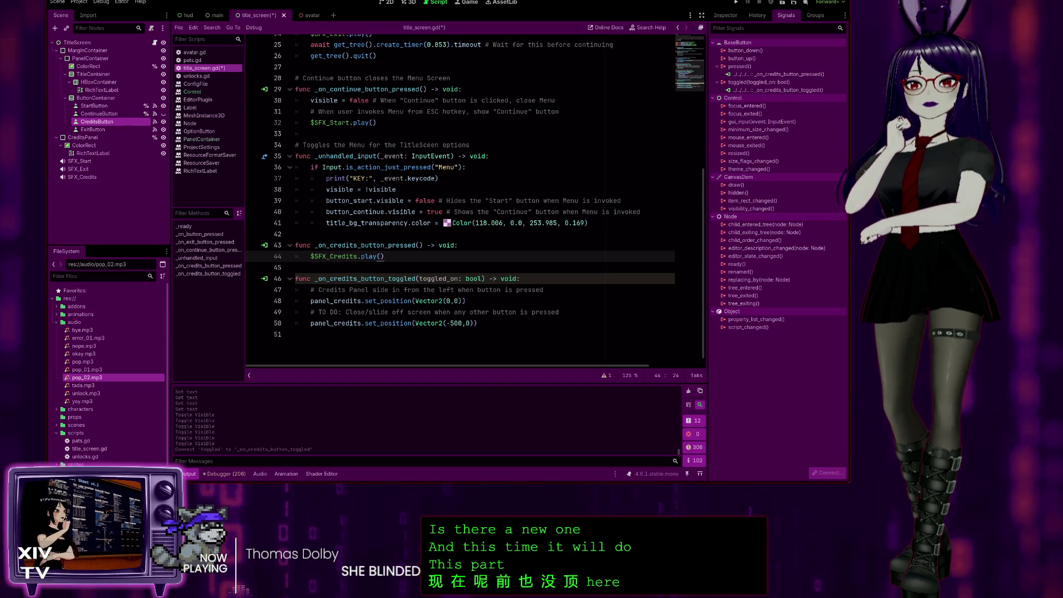
key(F5)
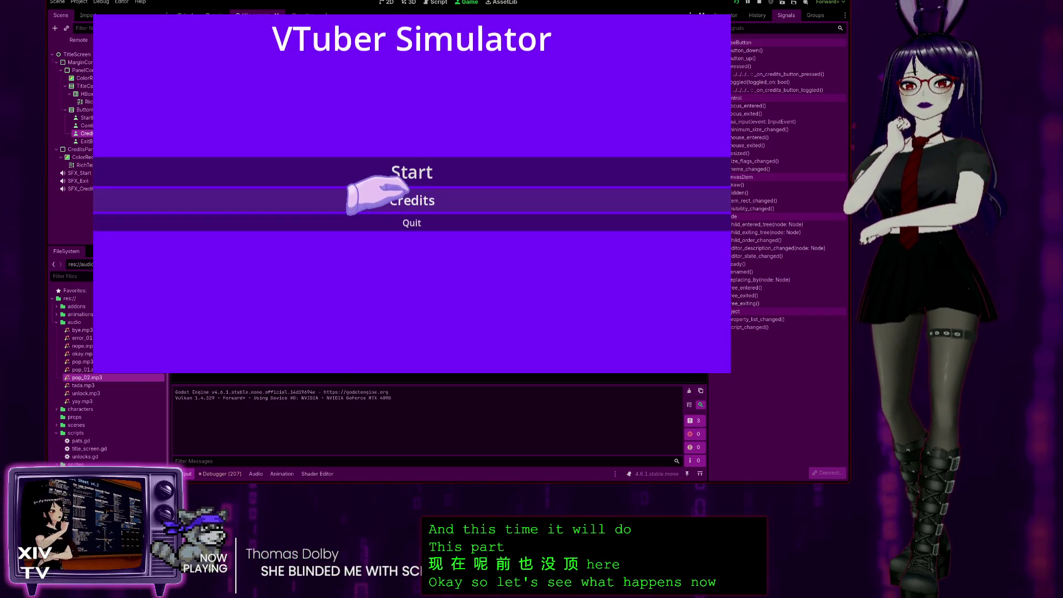
- In the running game, try Credits, start playing, toggle the pause menu, then stop with F8
click(404, 192)
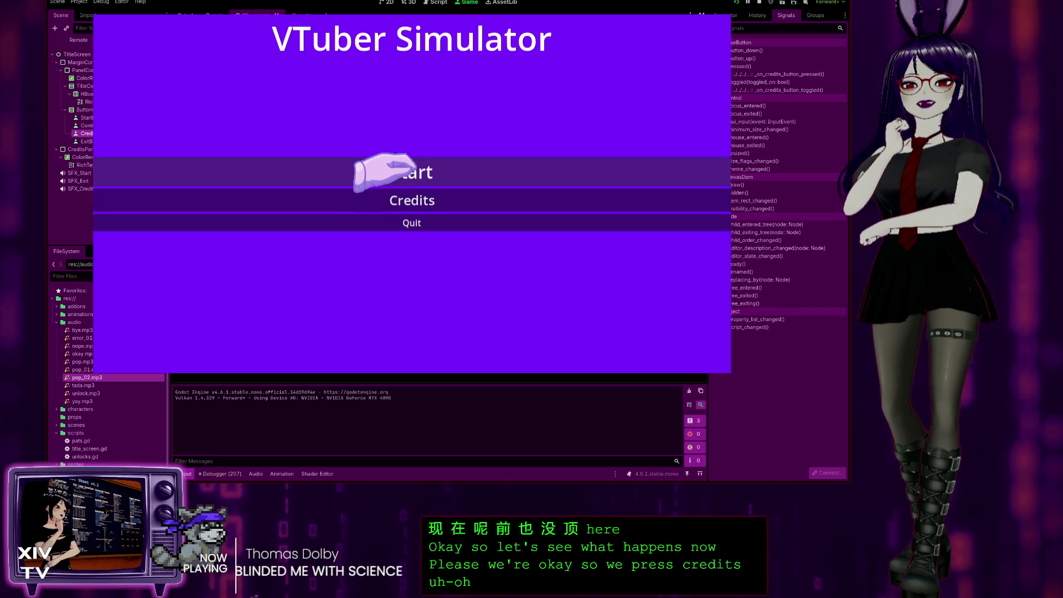
click(402, 171)
key(Escape)
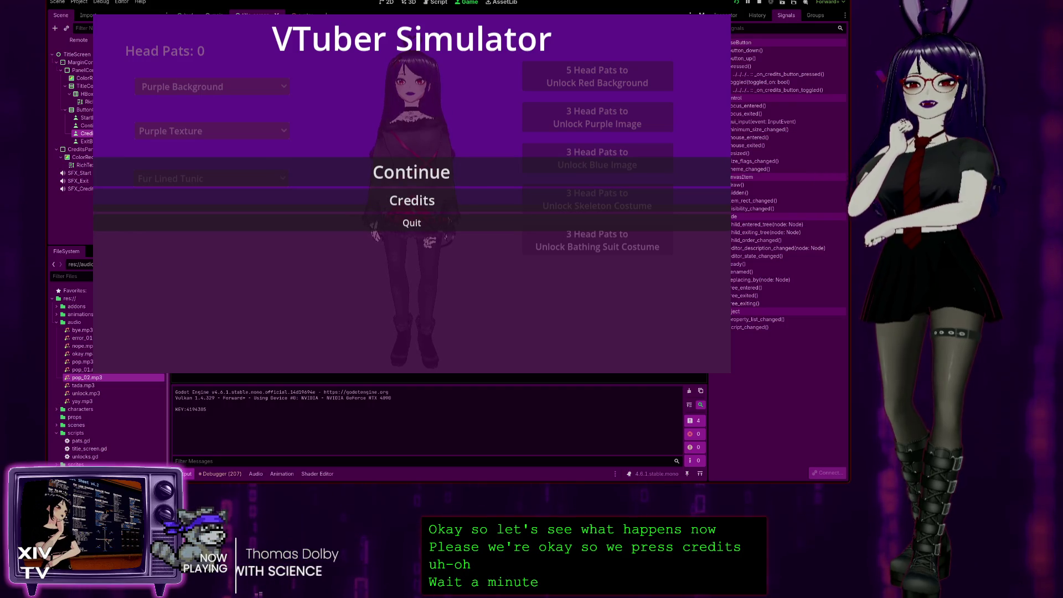
key(Escape)
key(Escape)
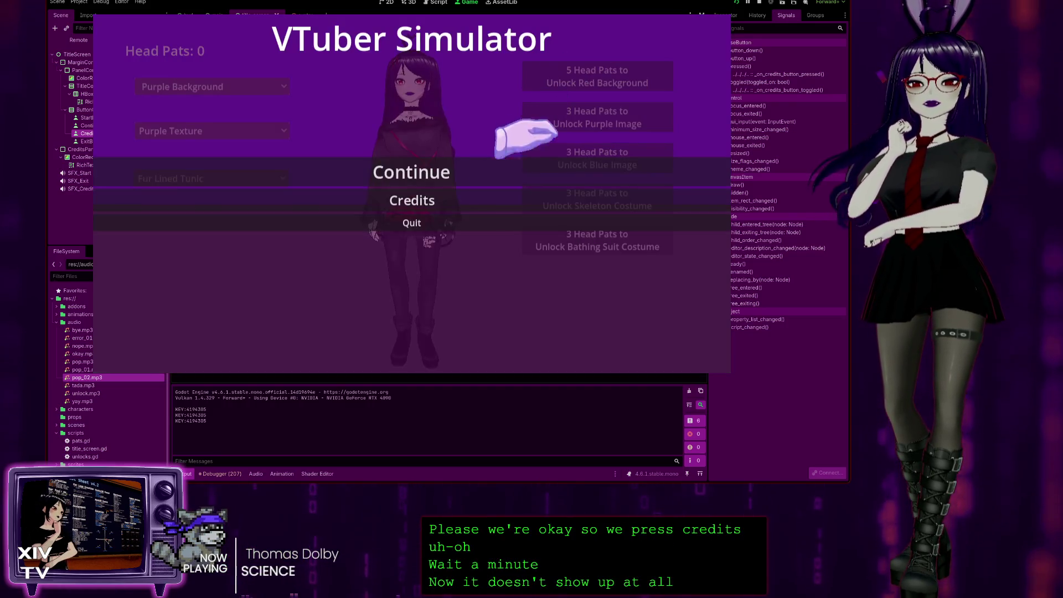
key(F8)
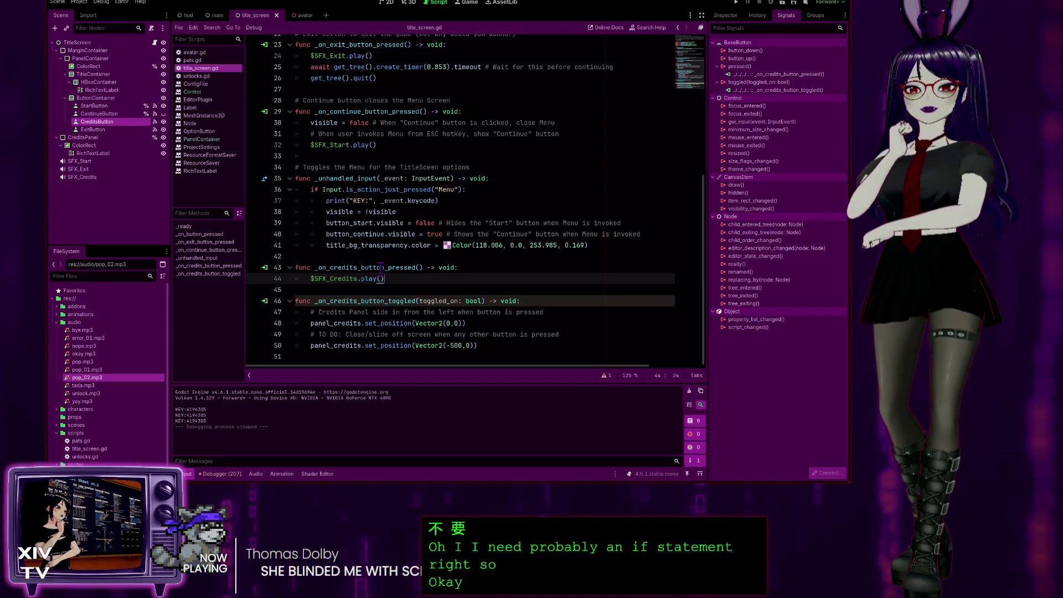
- Comment out the _ready lines hiding the credits panel, then run the project and stop it
scroll(380, 267, up, 5)
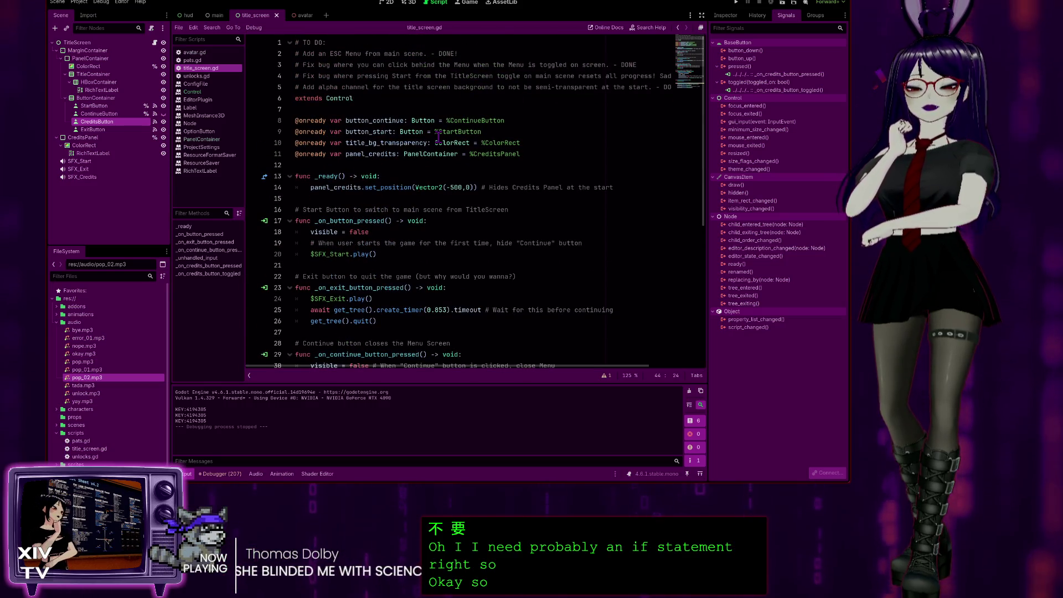
click(298, 188)
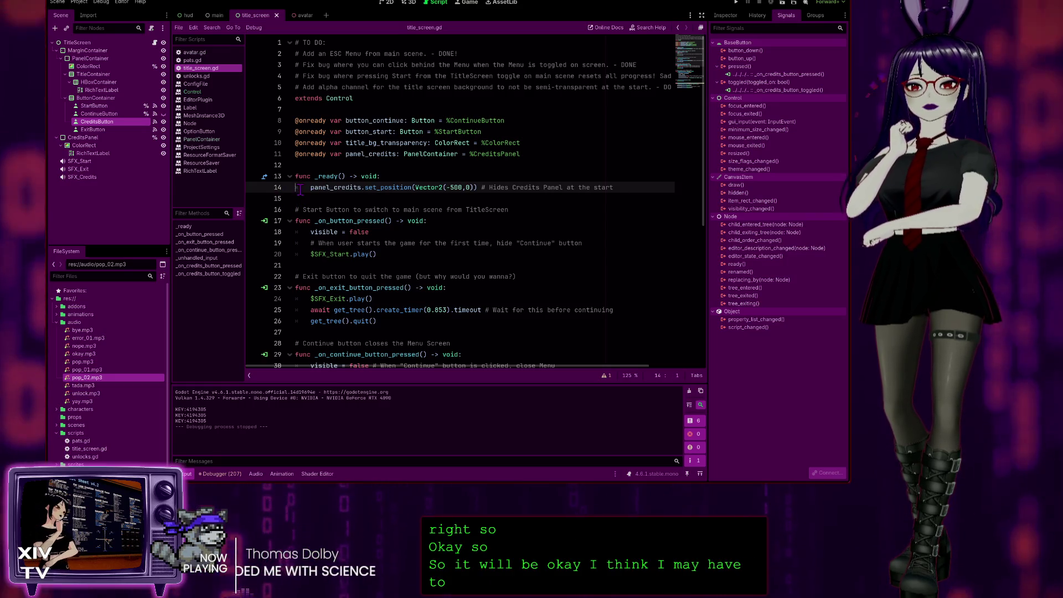
mouse_move(613, 187)
mouse_down()
mouse_move(296, 187)
mouse_move(299, 176)
mouse_up()
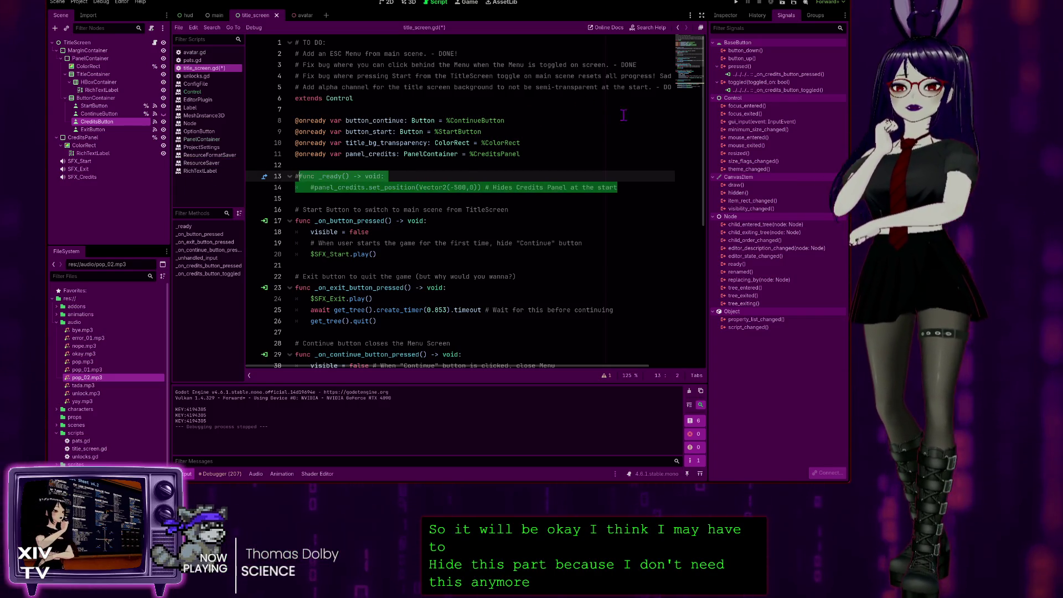
click(737, 3)
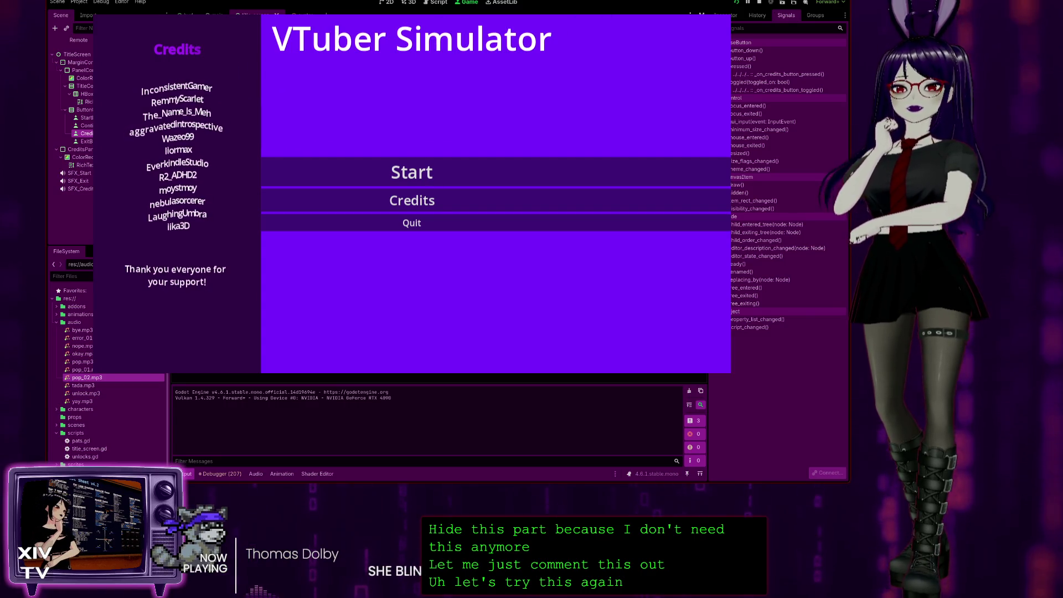
key(F8)
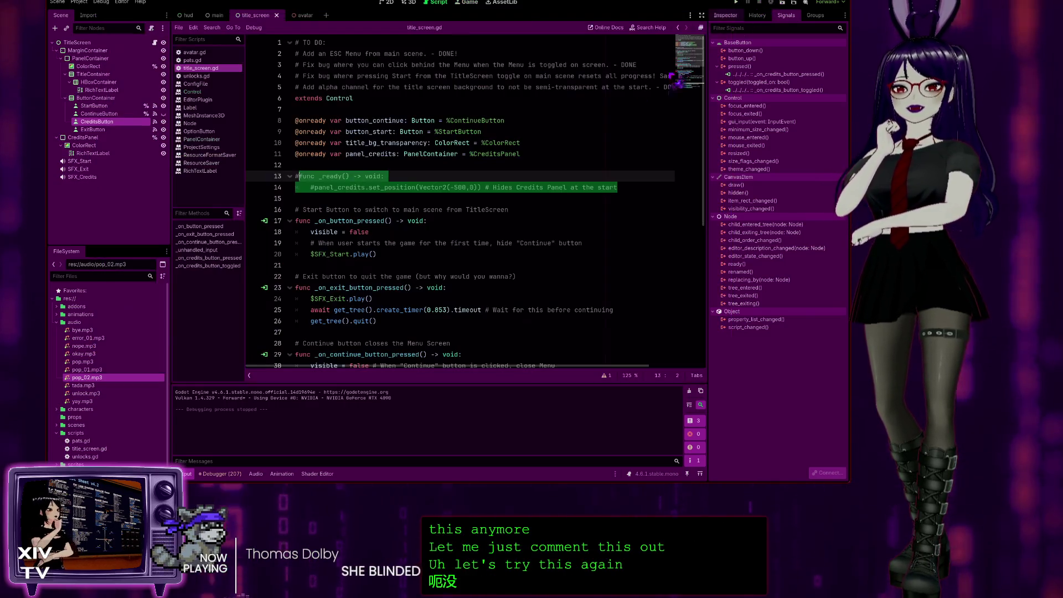
scroll(385, 282, down, 7)
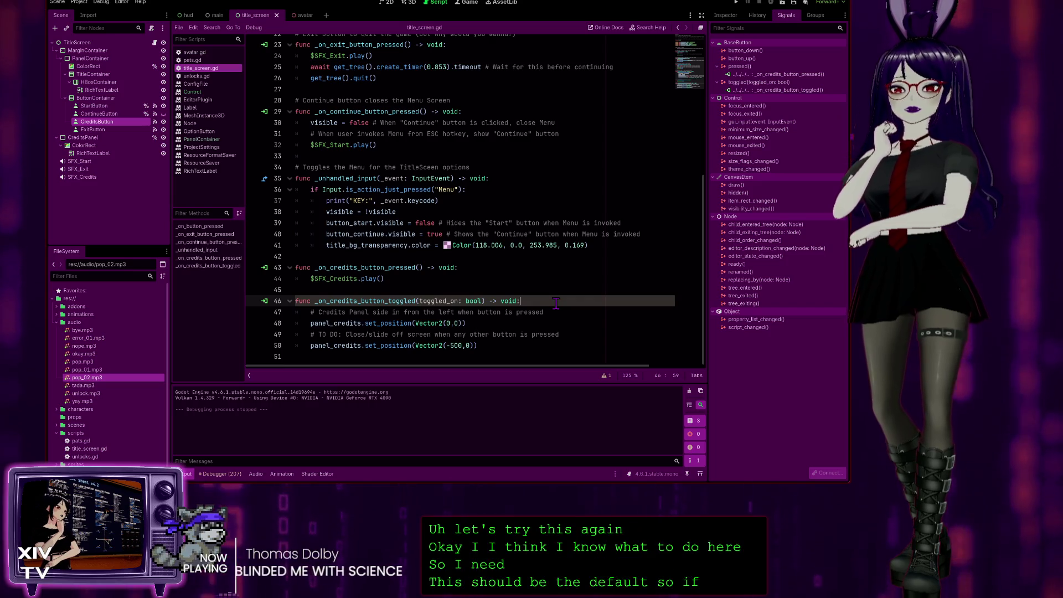
- Add 'if Input.is_action_just_pressed("Click"):' atop the toggled handler and select the panel lines below to indent
key(Return)
text(if)
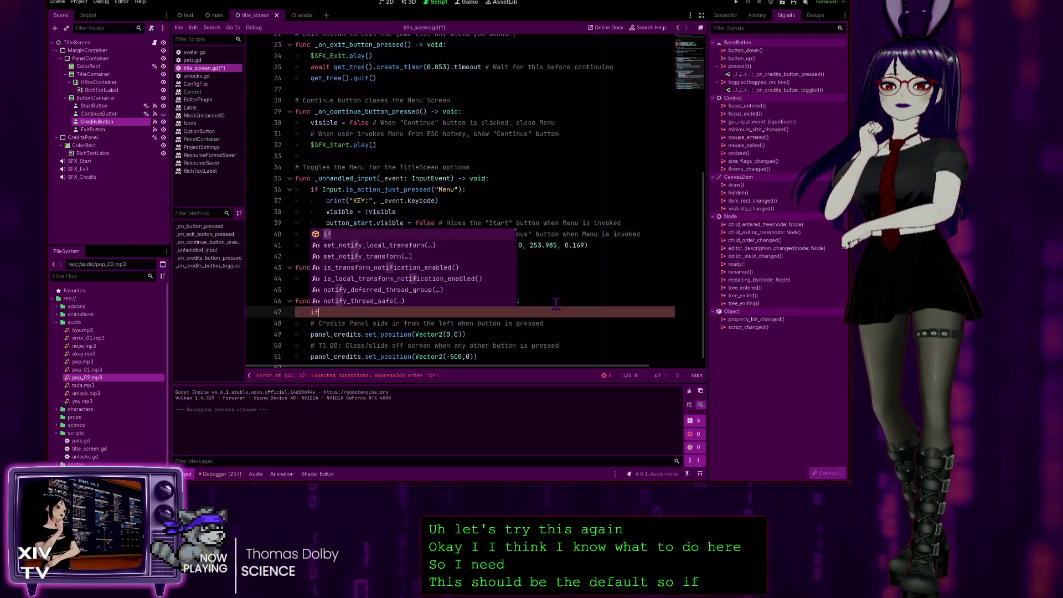
text(In)
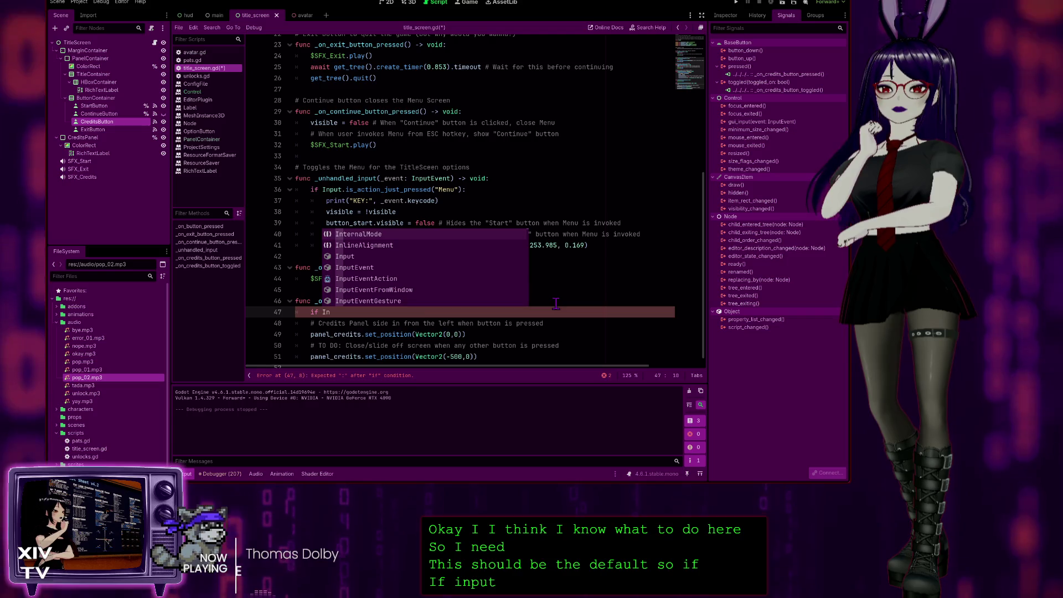
key(Down)
key(Down)
key(Return)
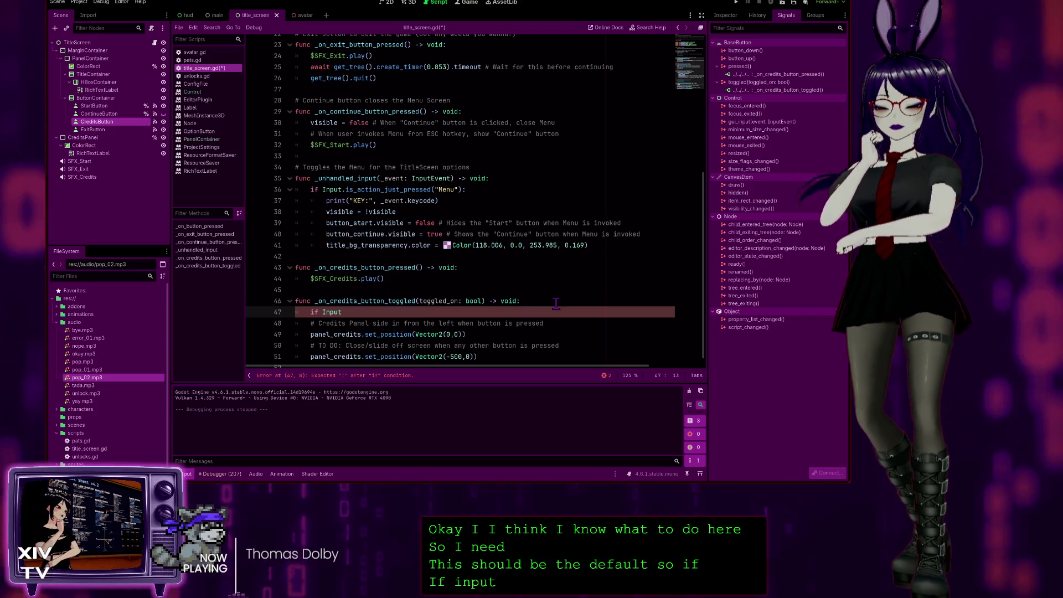
text(.is)
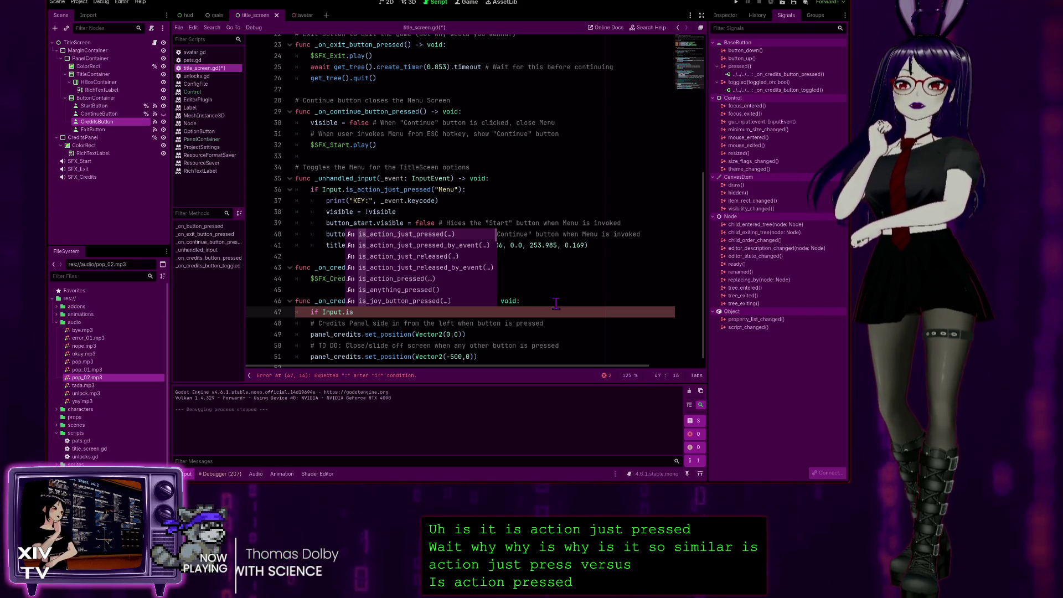
key(Return)
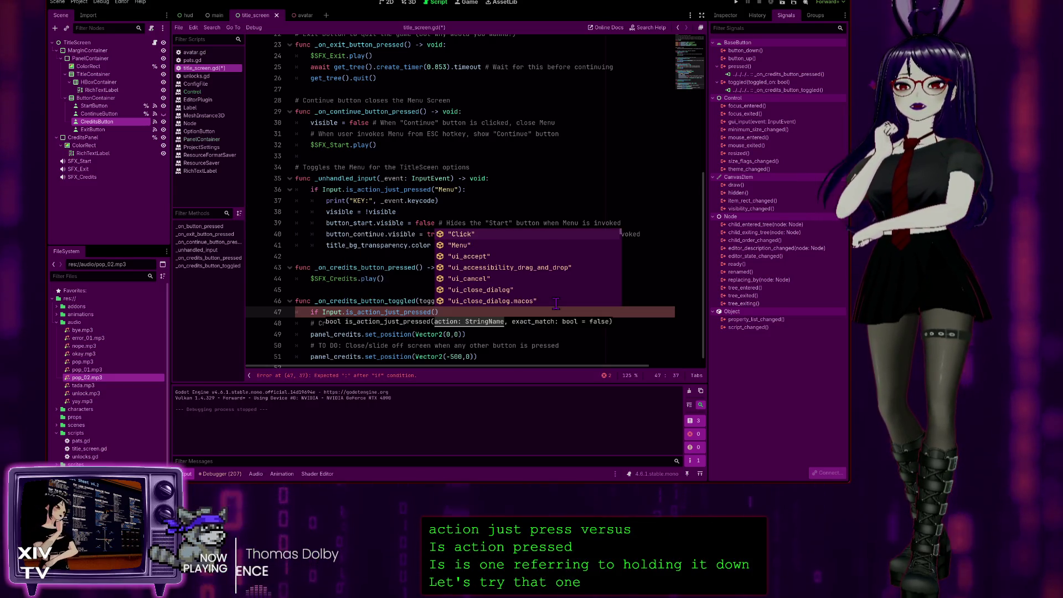
text(")
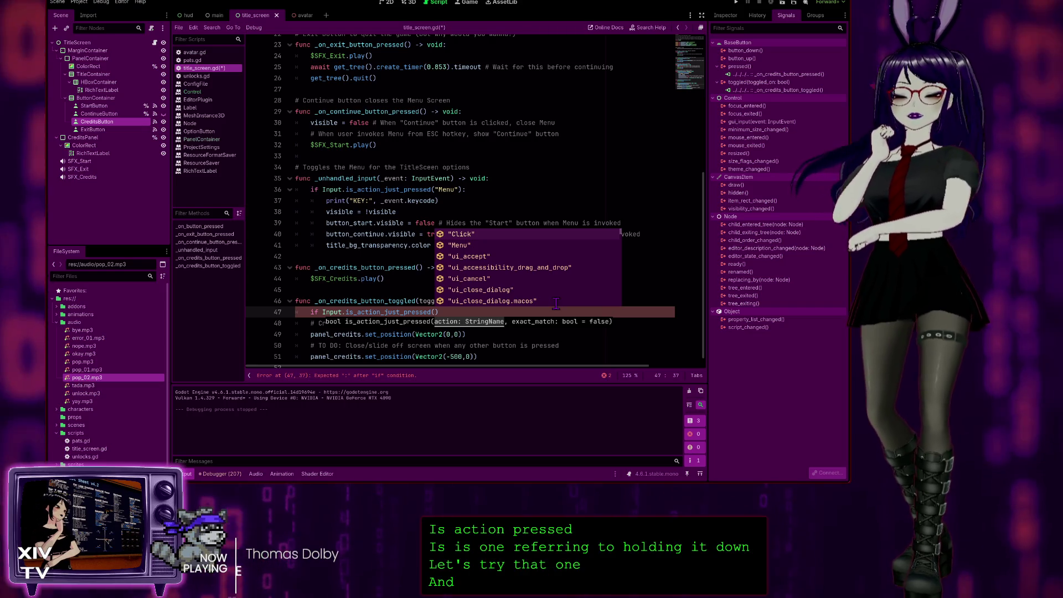
text(Click)
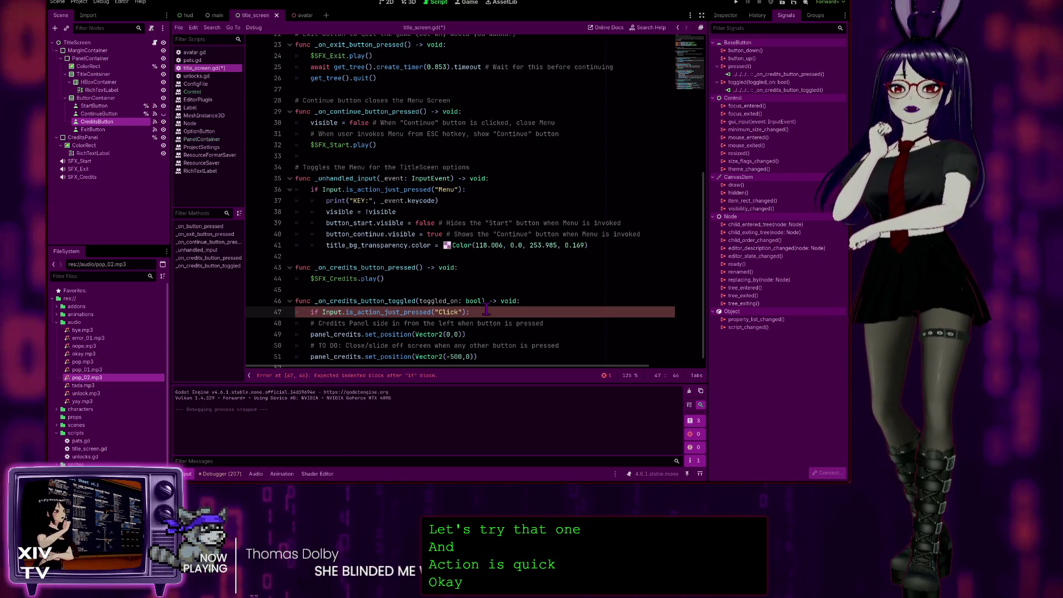
scroll(485, 308, down, 1)
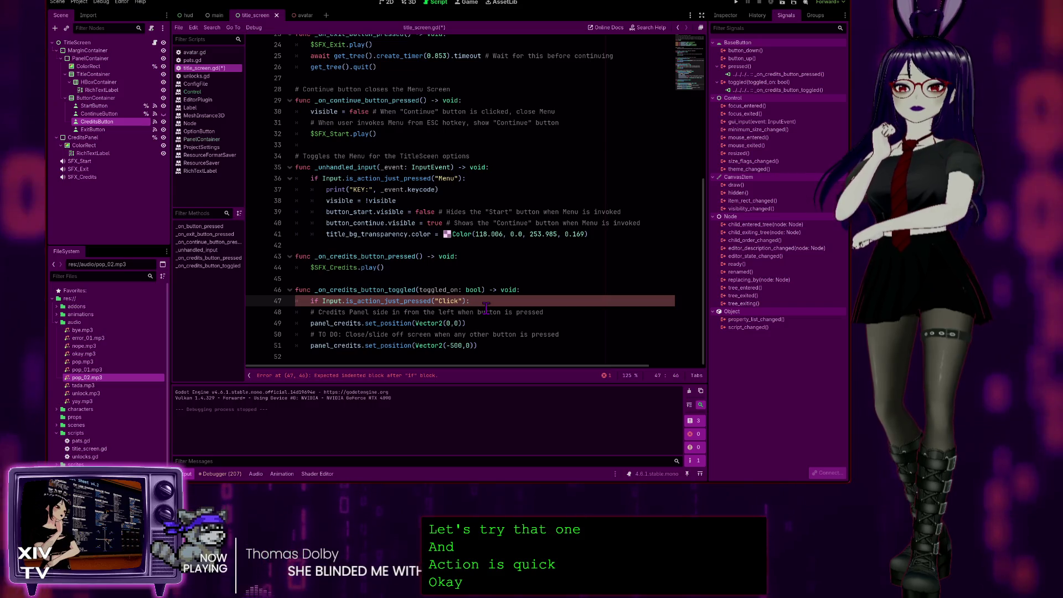
drag(479, 346, 250, 310)
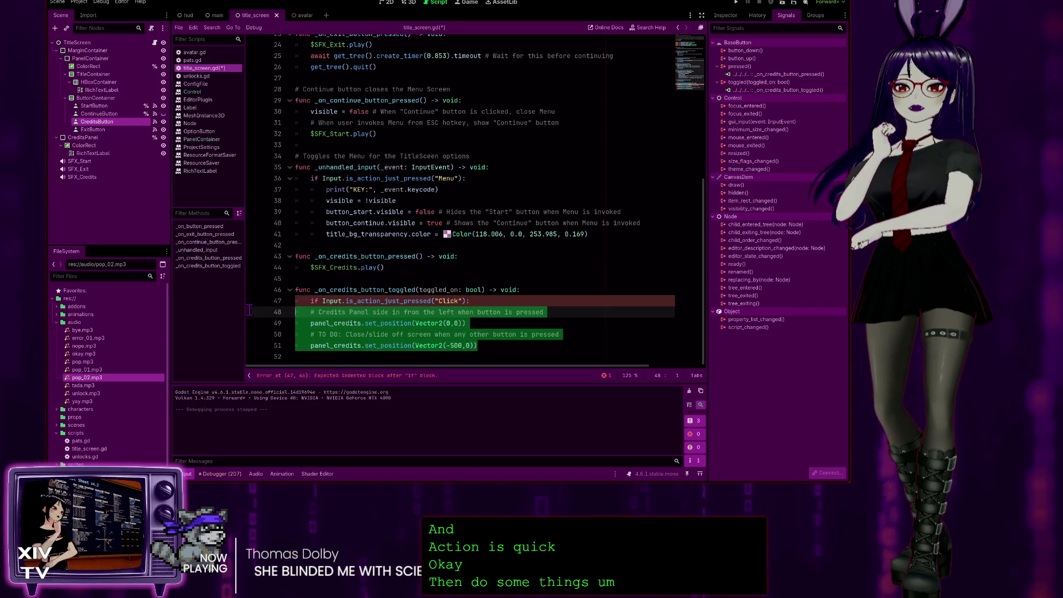
- Move the slide-in comment and Vector2(0,0) position line to the end of the toggled function
click(585, 324)
click(493, 301)
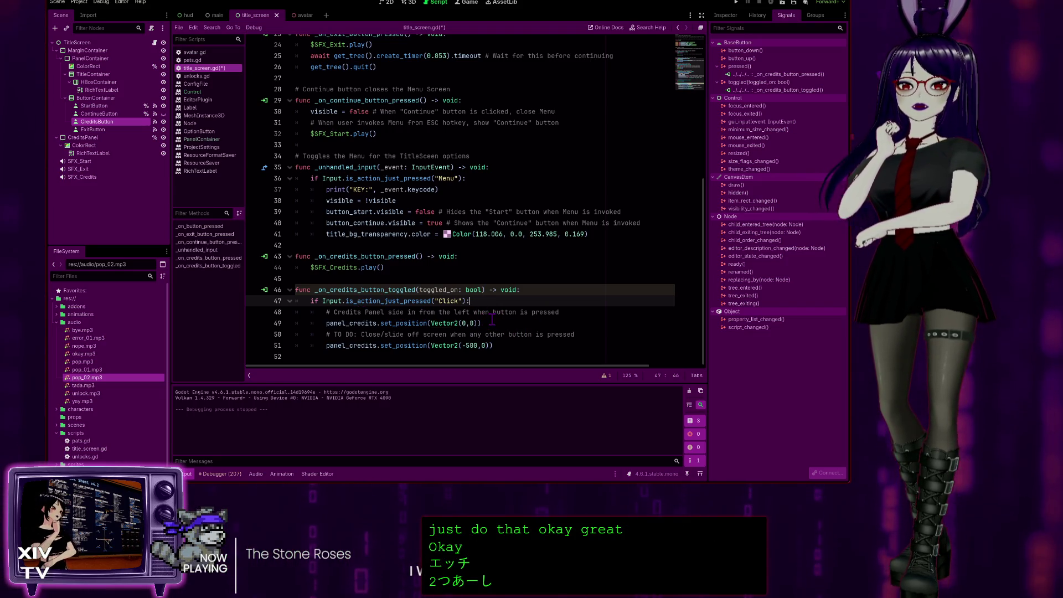
drag(494, 320, 191, 308)
key(ctrl+c)
key(BackSpace)
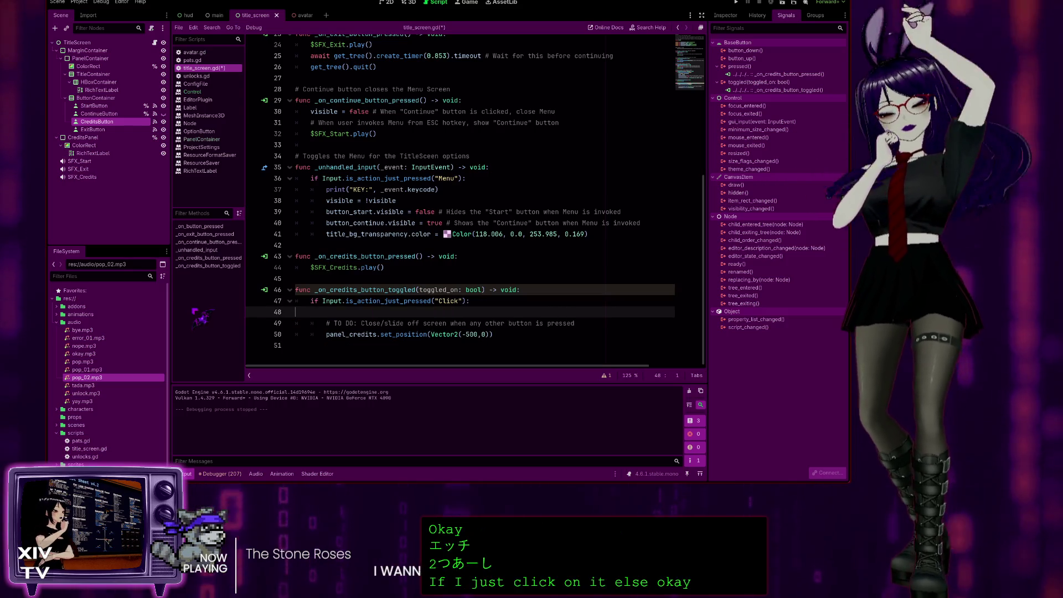
key(BackSpace)
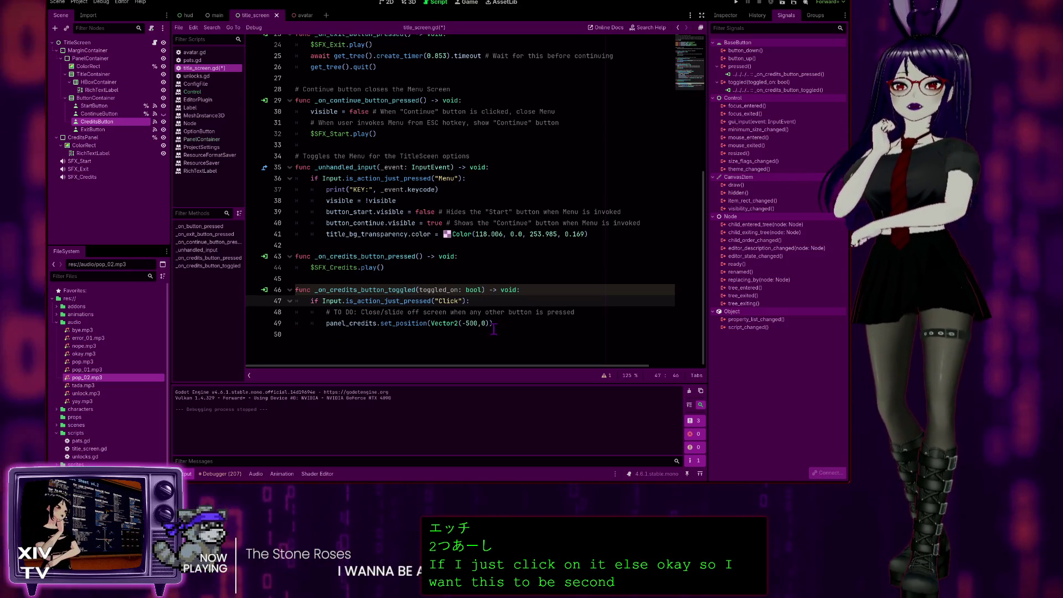
click(521, 334)
key(ctrl+v)
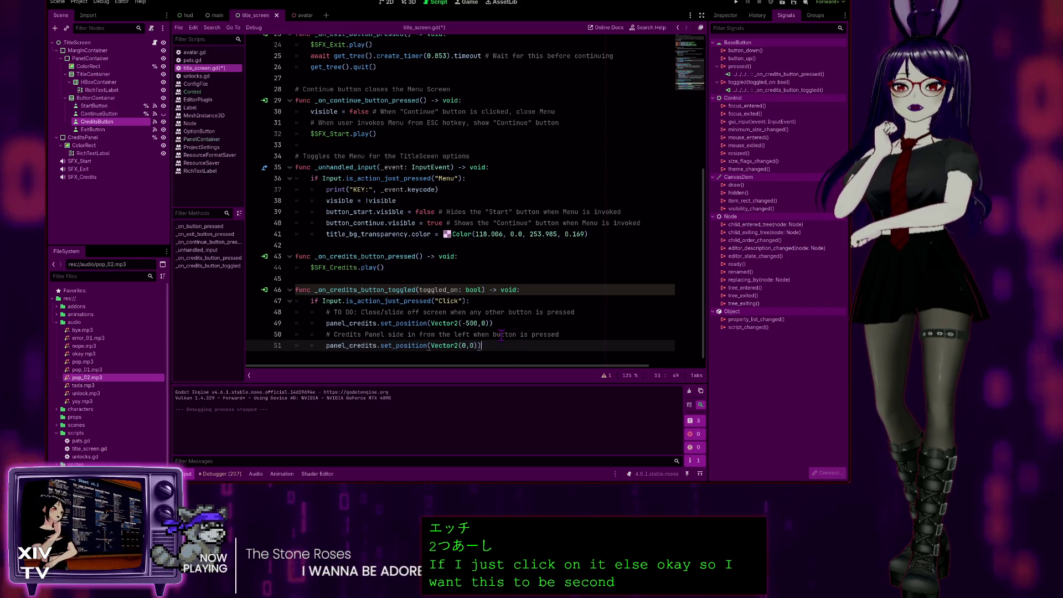
- Add an else: branch above the slide-in lines and run the project
click(508, 322)
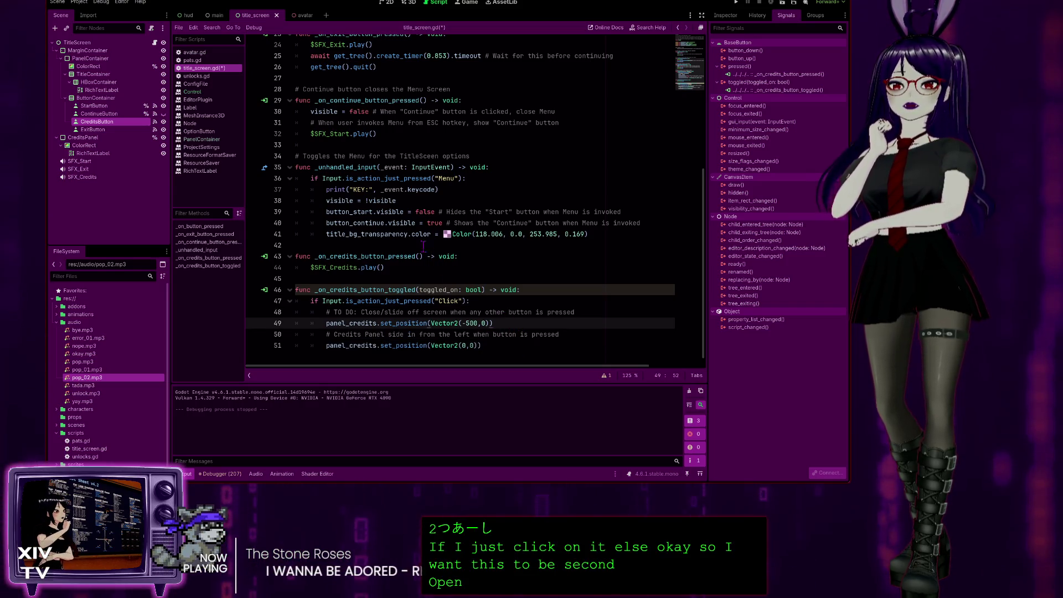
key(Return)
text(else:)
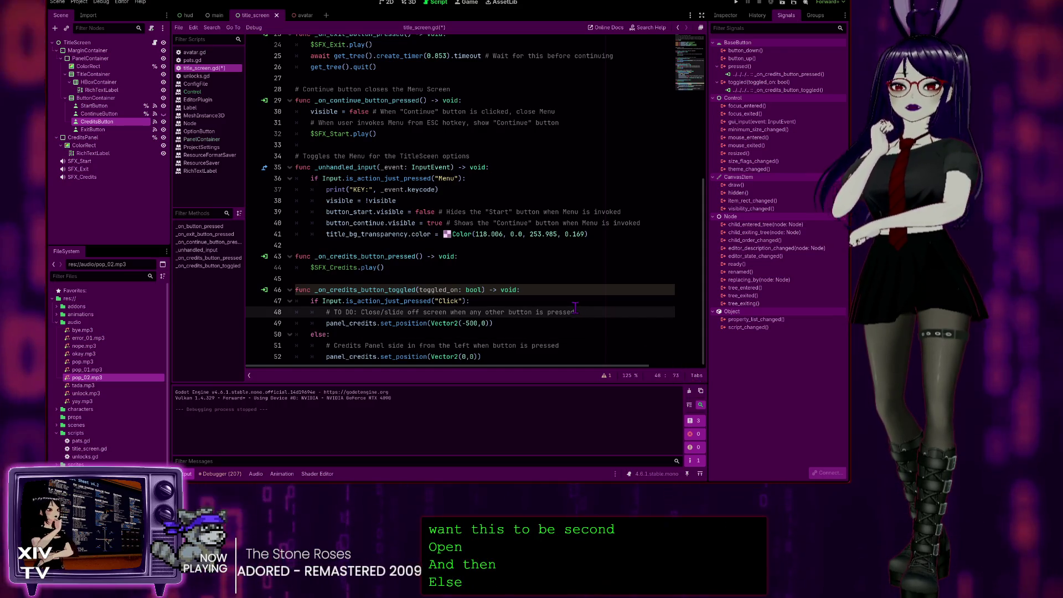
click(584, 271)
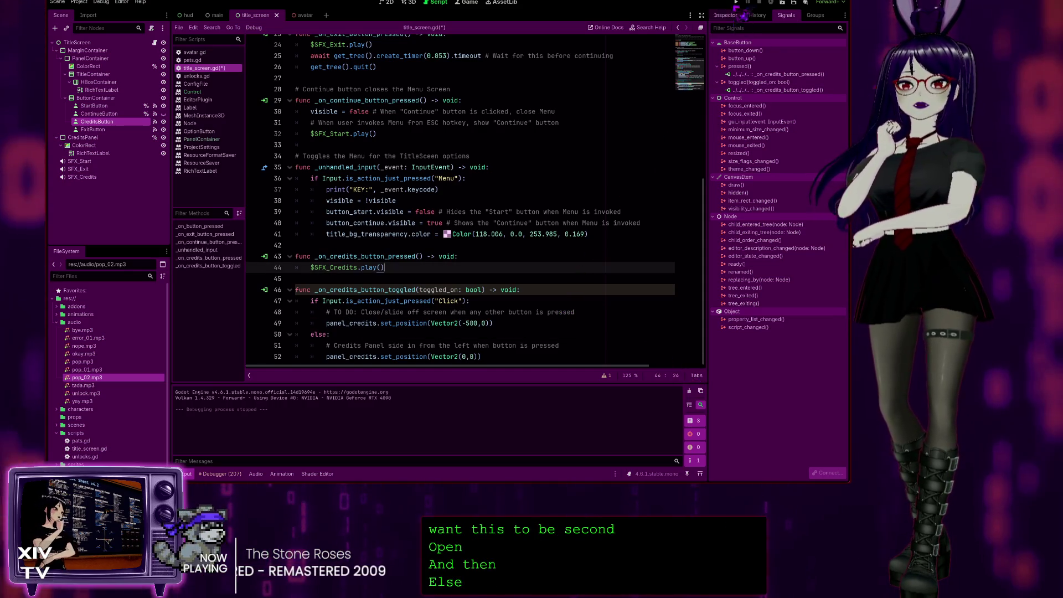
key(F5)
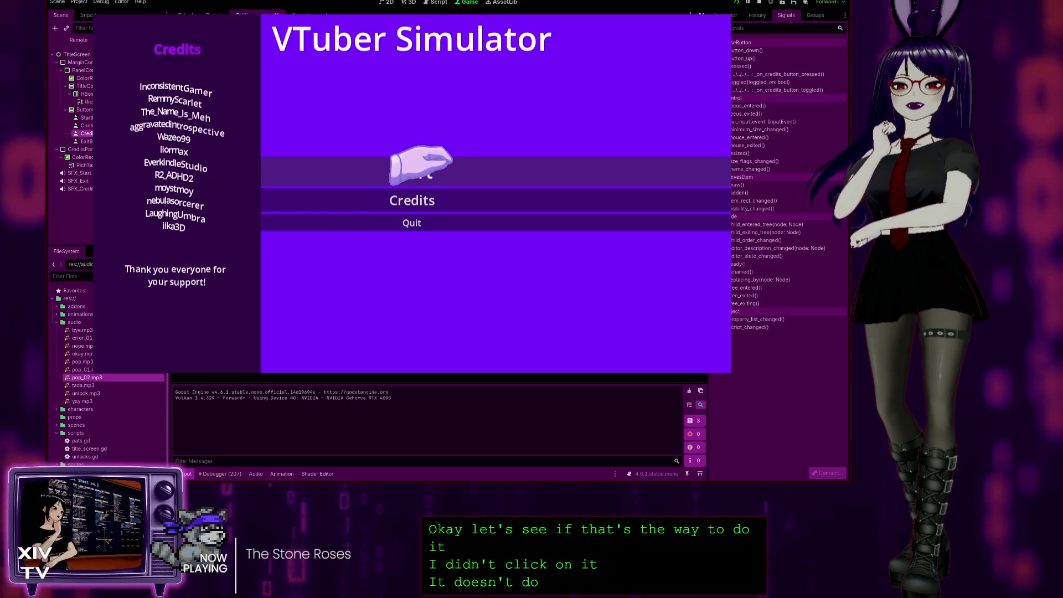
- Start the game, bring up the in-game menu with Escape, and choose Quit to return to the editor
click(434, 165)
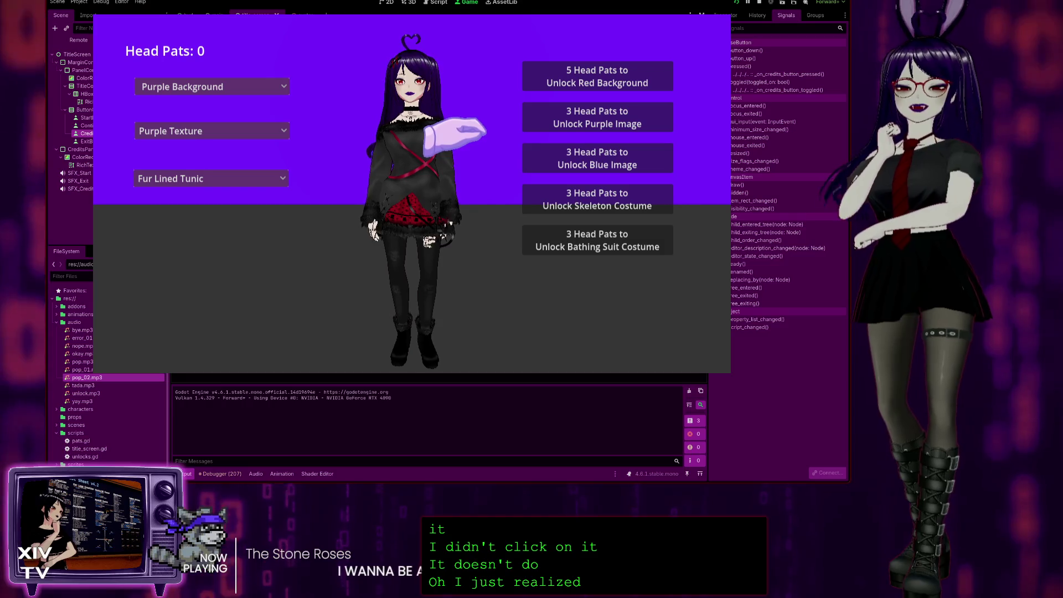
key(Escape)
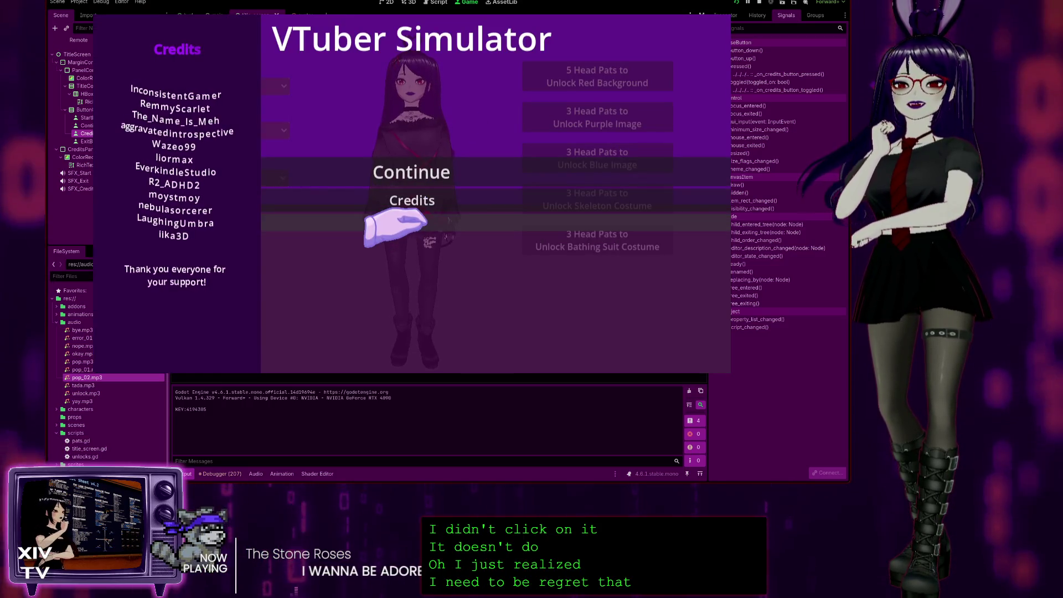
click(409, 223)
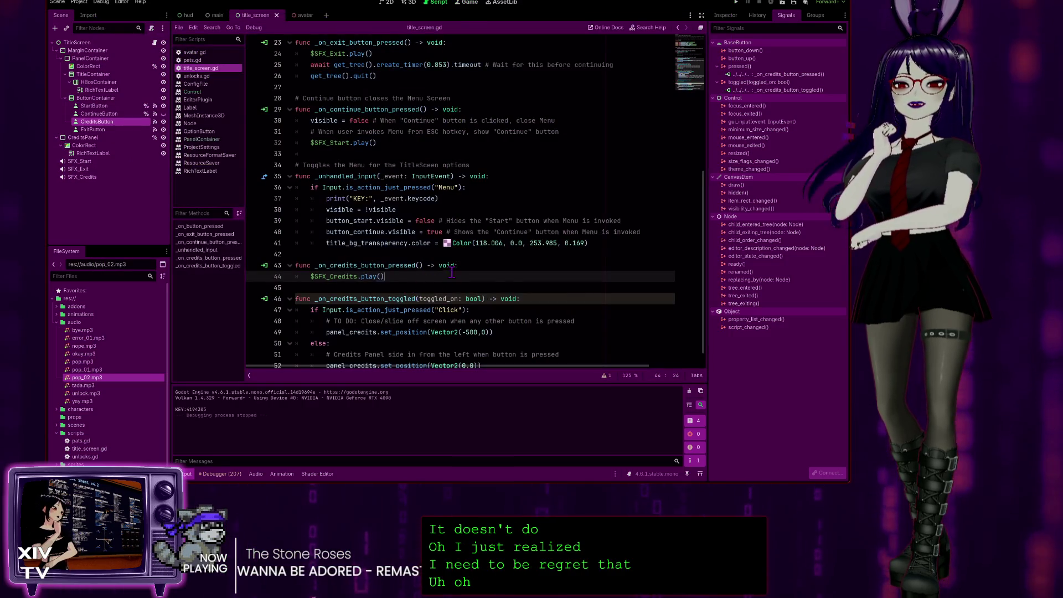
- Put the caret in the _on_credits_button_toggled header and open the BaseButton reference with Alt+F1
scroll(451, 271, down, 1)
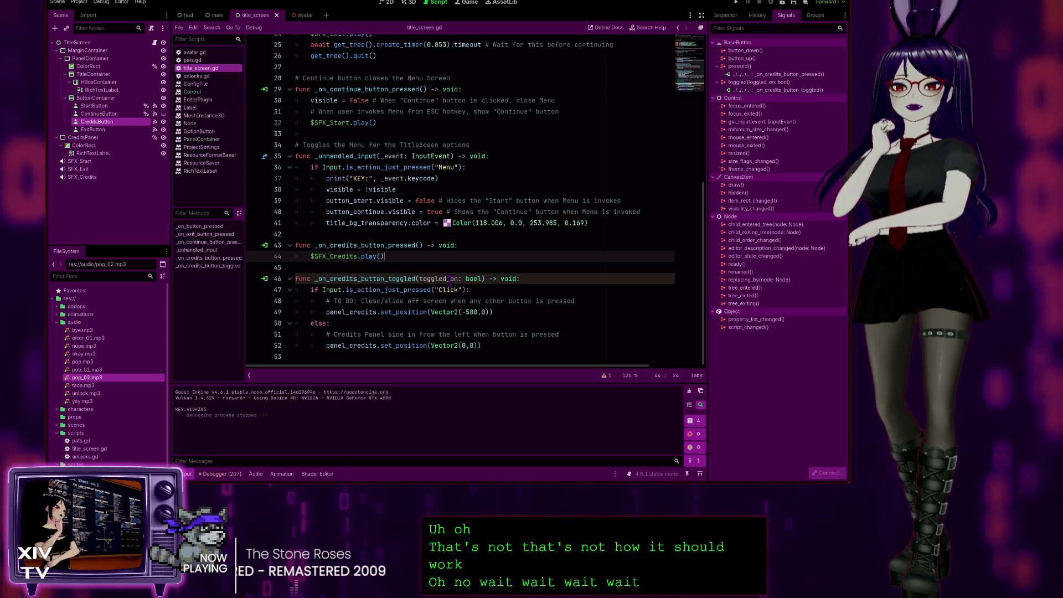
click(377, 278)
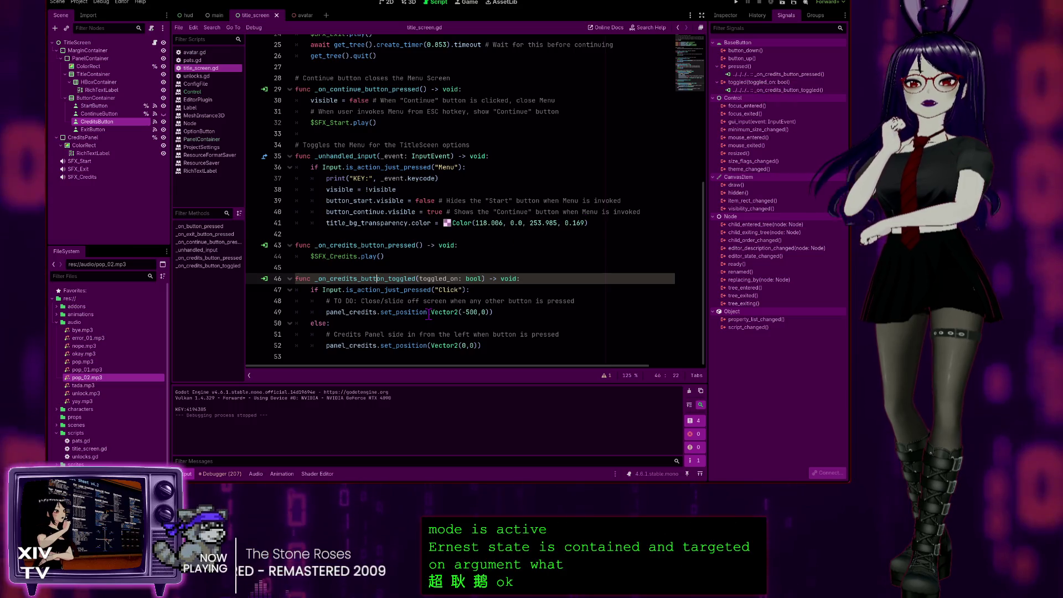
click(444, 279)
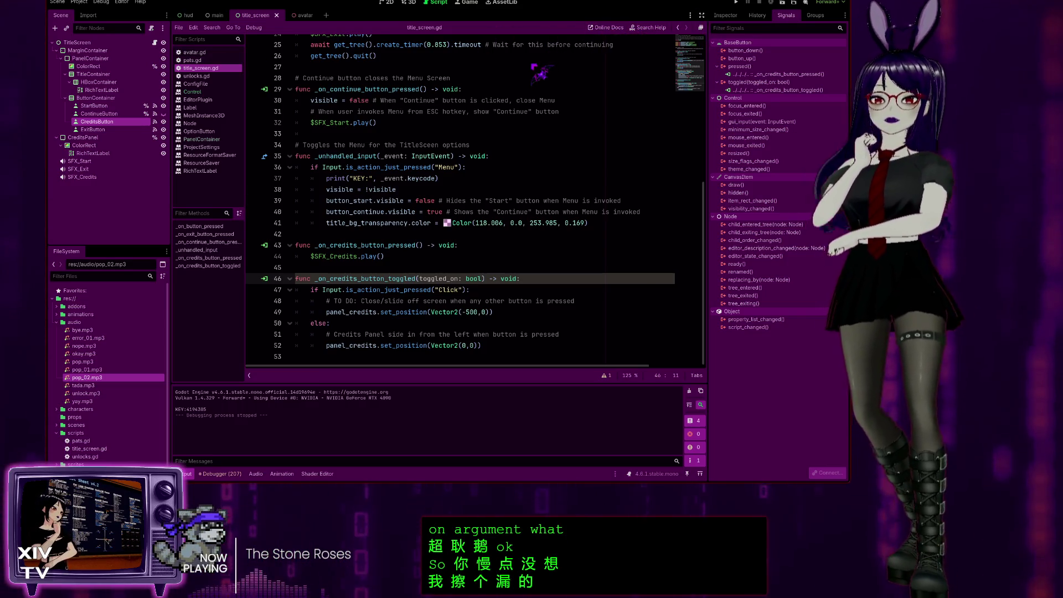
key(alt+F1)
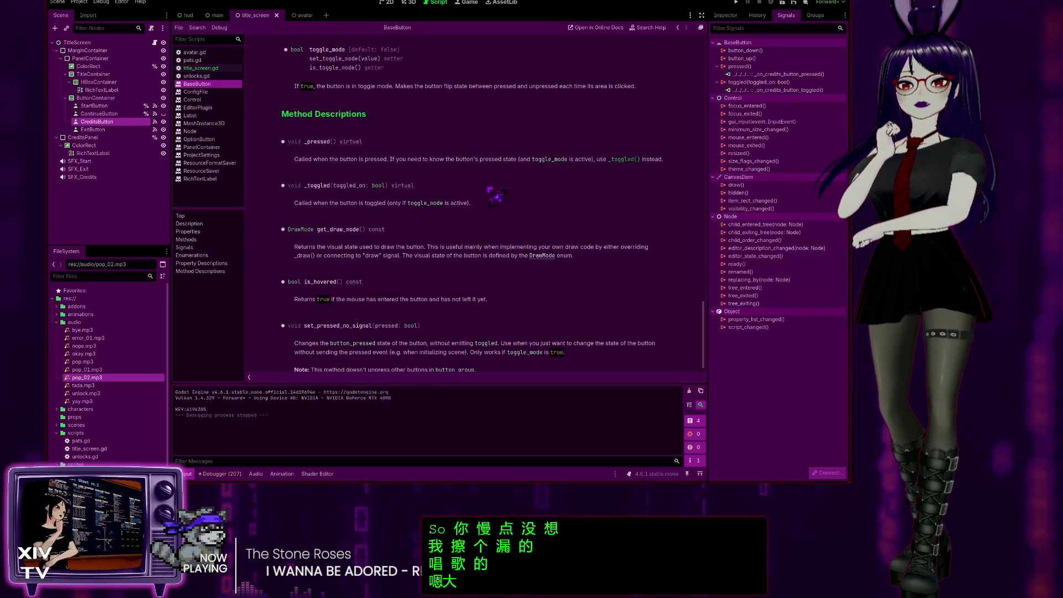
- Switch to the avatar scene and back, then reopen title_screen.gd at the credits toggled function
scroll(440, 288, down, 1)
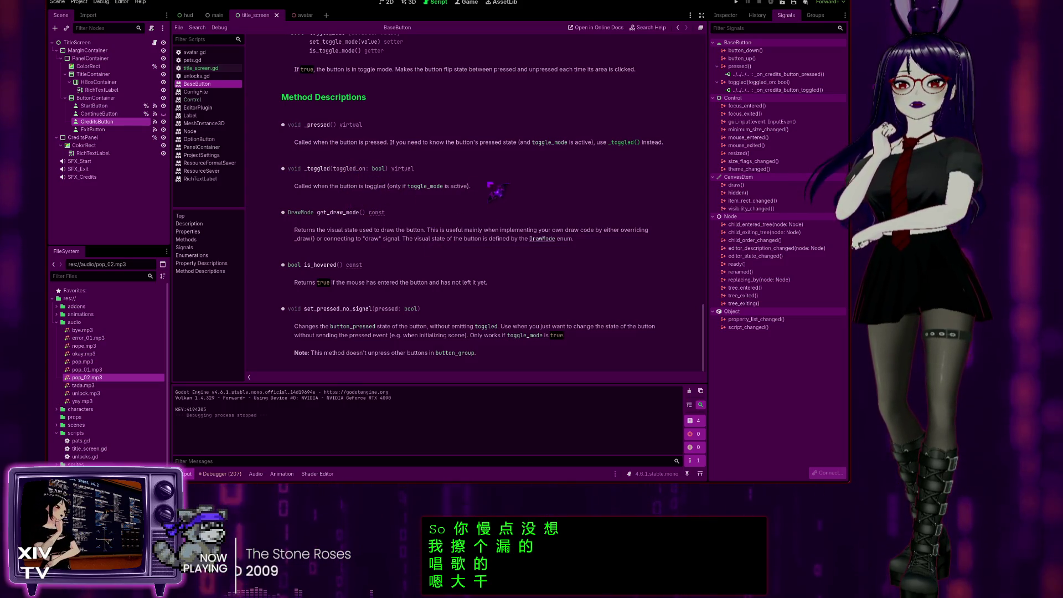
scroll(409, 144, up, 1)
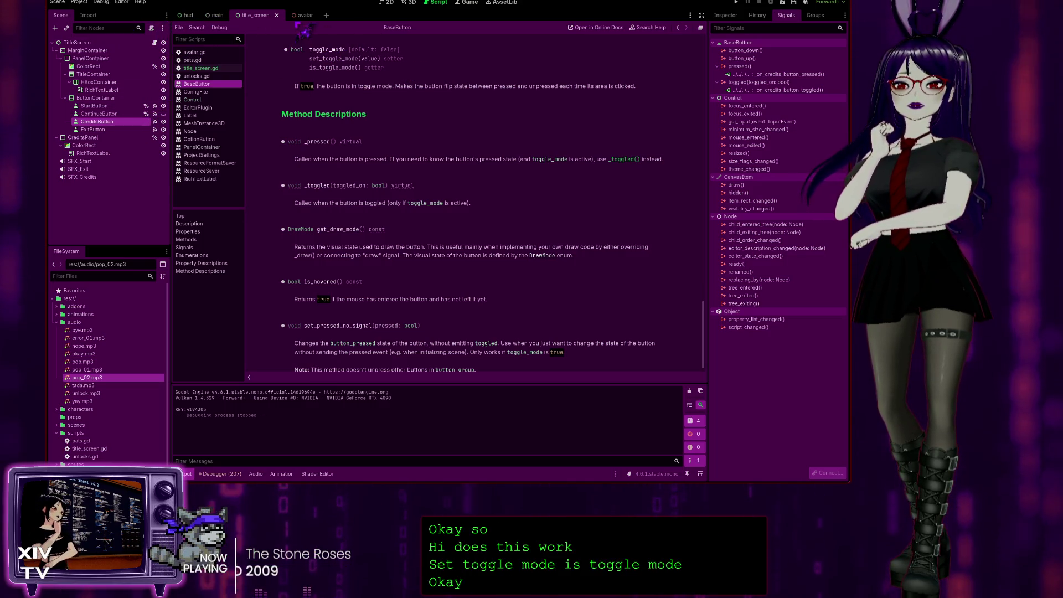
click(304, 15)
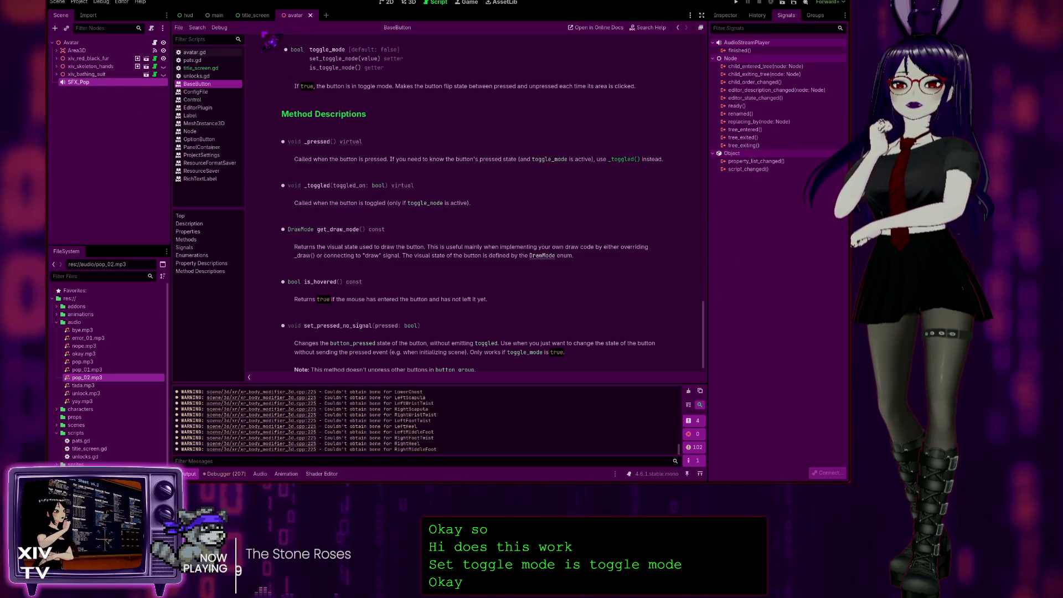
click(265, 17)
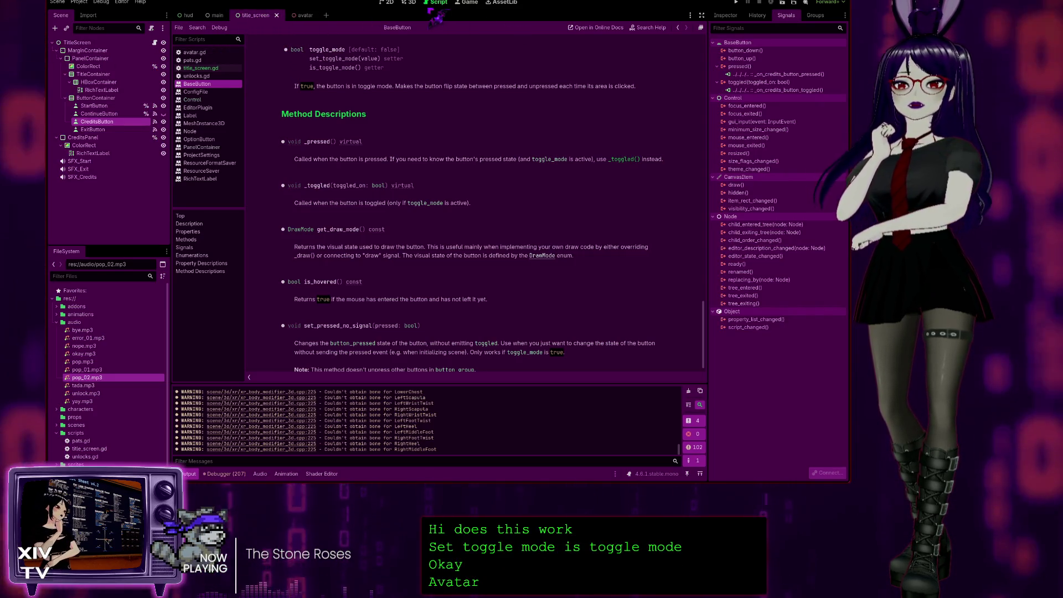
click(193, 53)
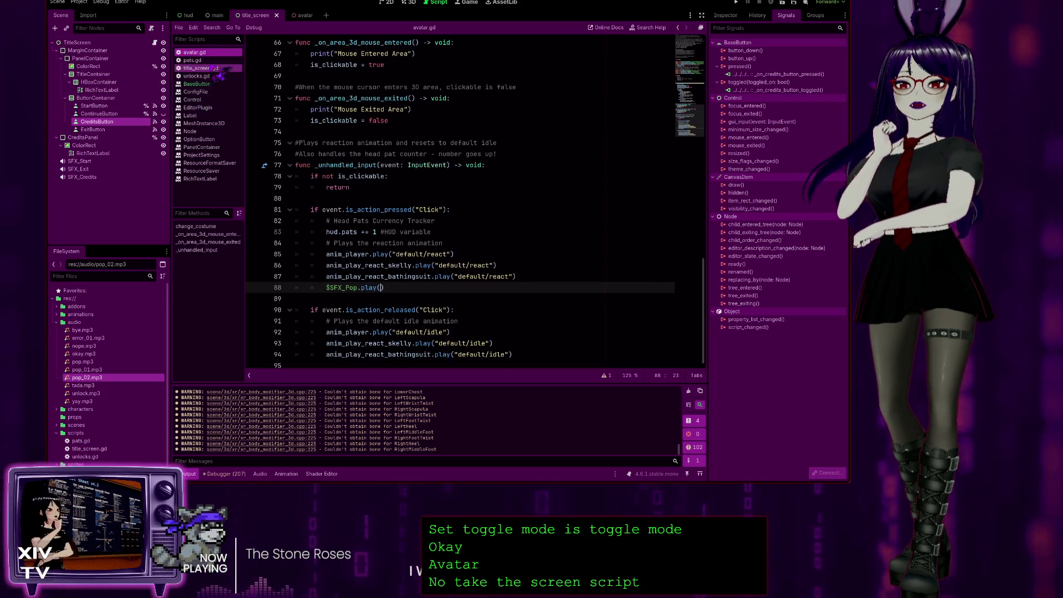
click(213, 68)
key(Up)
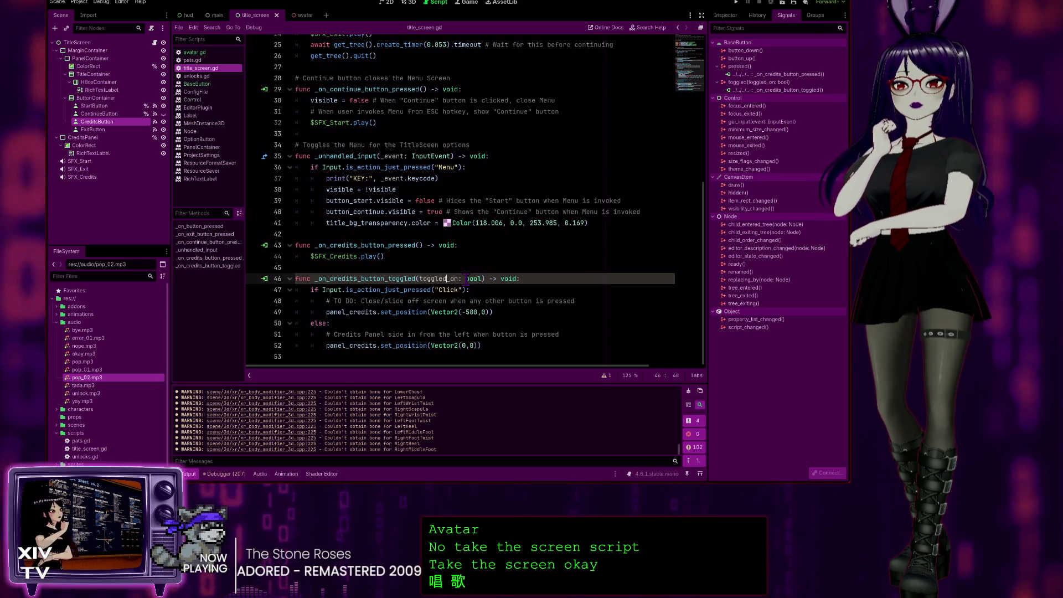
- Rename the handler's toggled_on parameter to toggle_mode and bring back the BaseButton reference
double_click(420, 279)
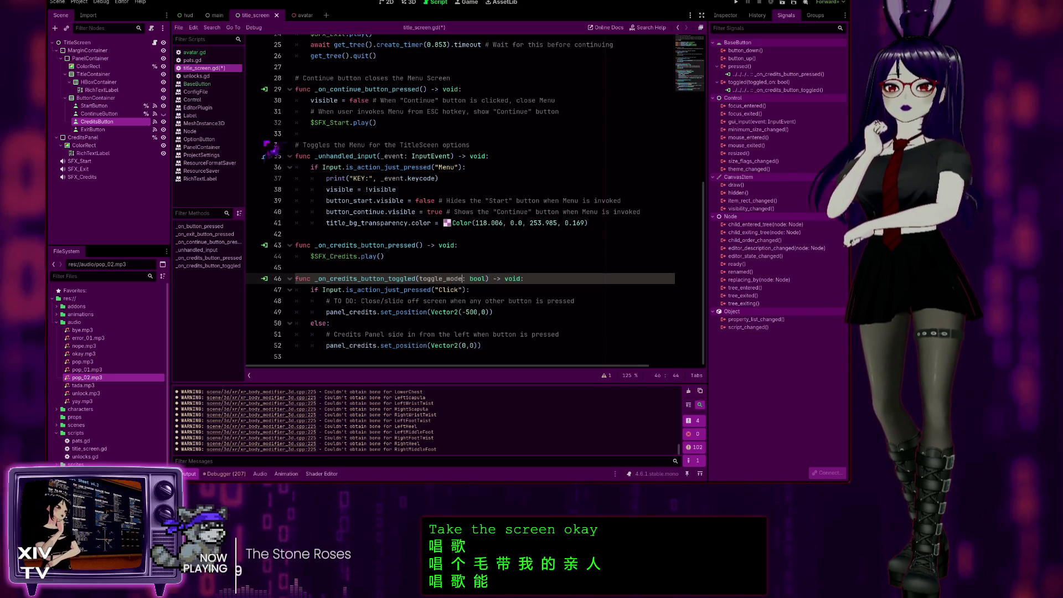
click(200, 84)
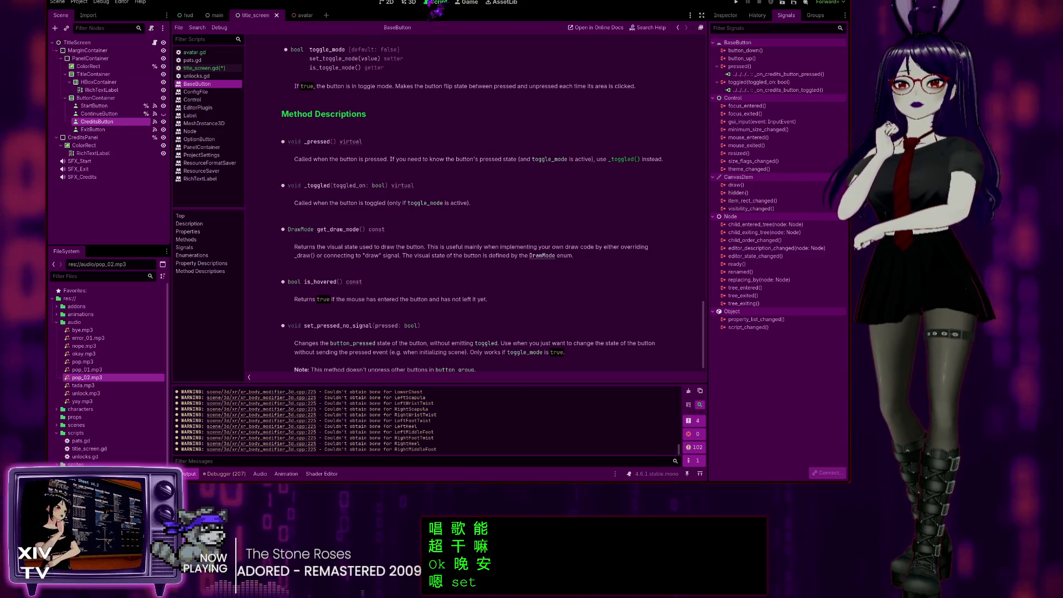
- Switch from the BaseButton reference back to the title_screen.gd script
click(204, 68)
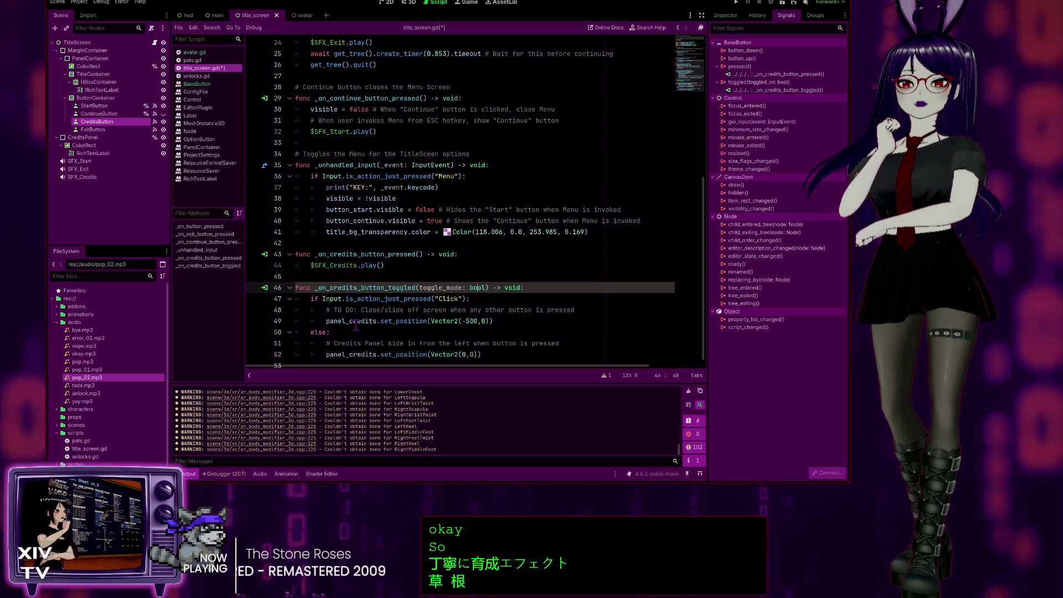
- Insert a toggle_mode(true) call on a new line inside the Click check, then scroll to the top
click(380, 320)
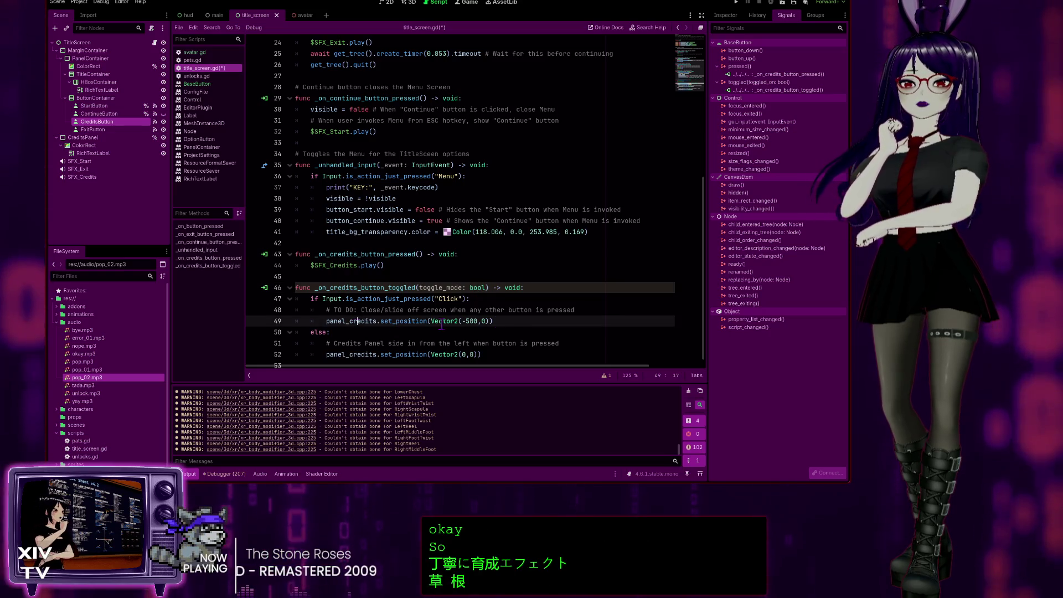
click(583, 310)
click(537, 301)
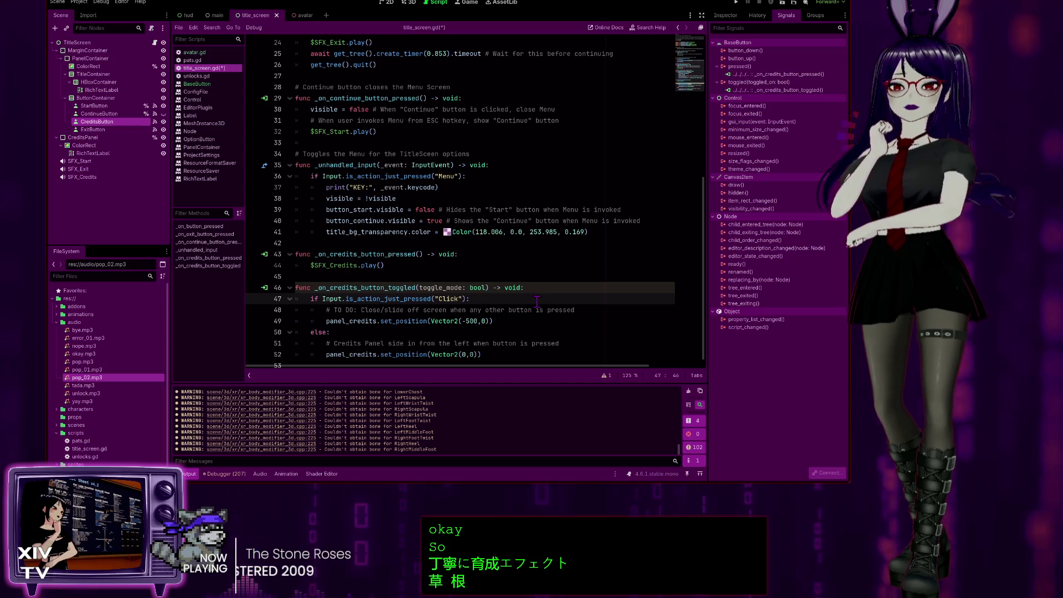
key(Return)
text(toggle)
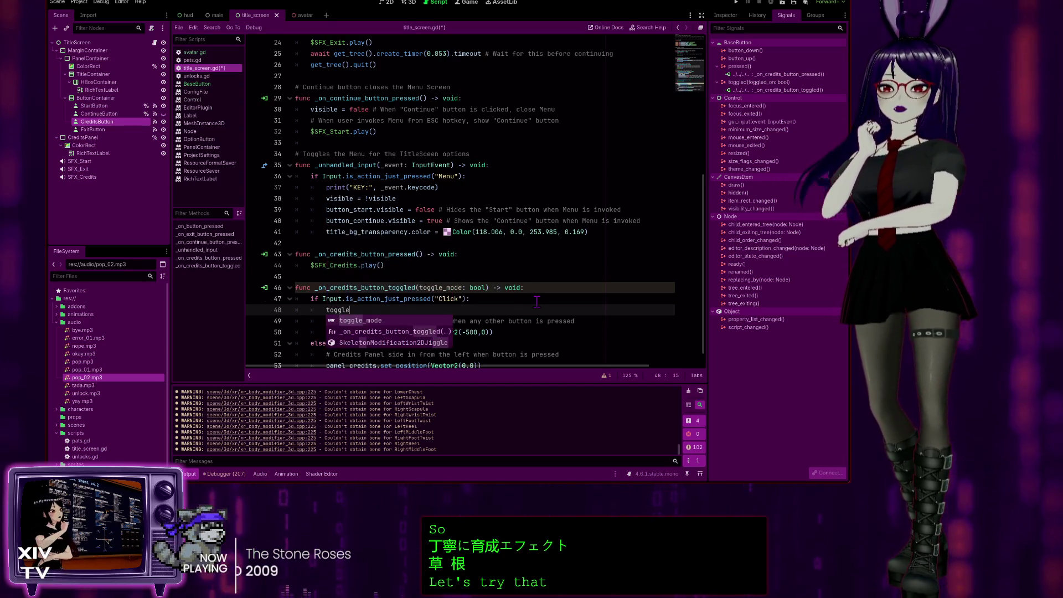
key(Return)
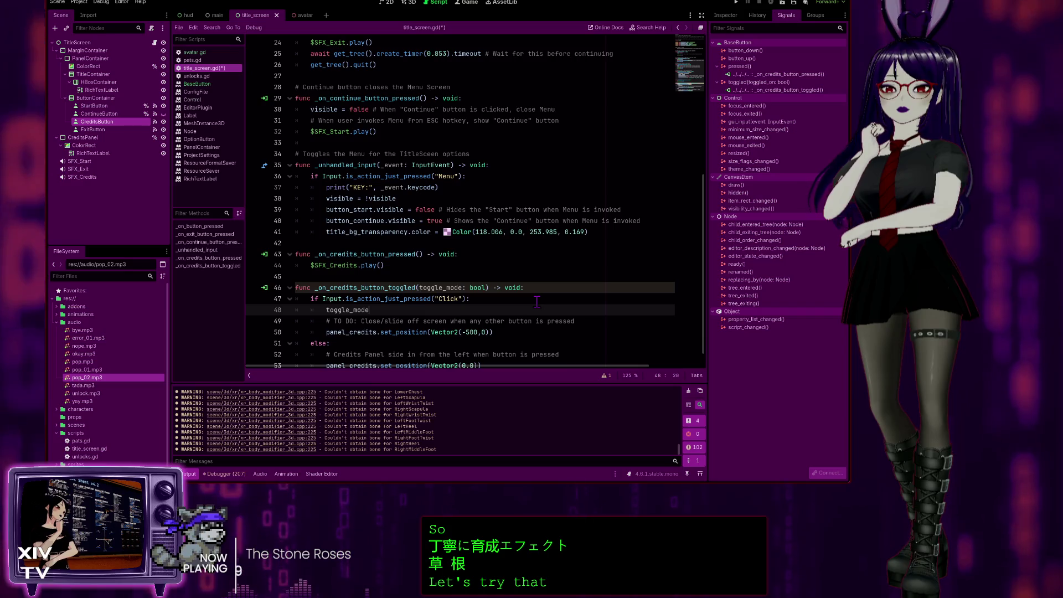
text((true)
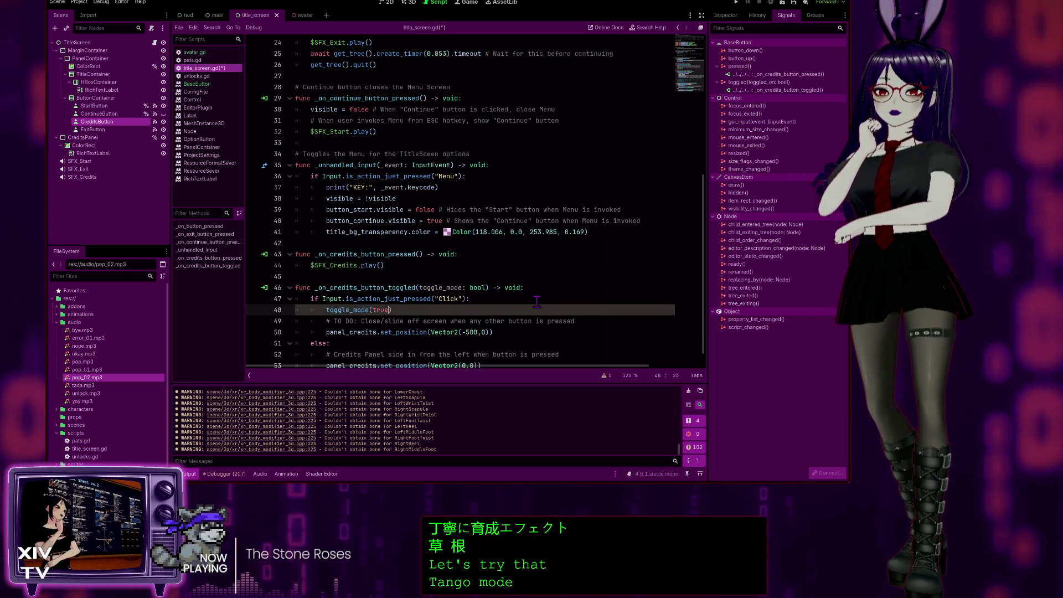
click(524, 321)
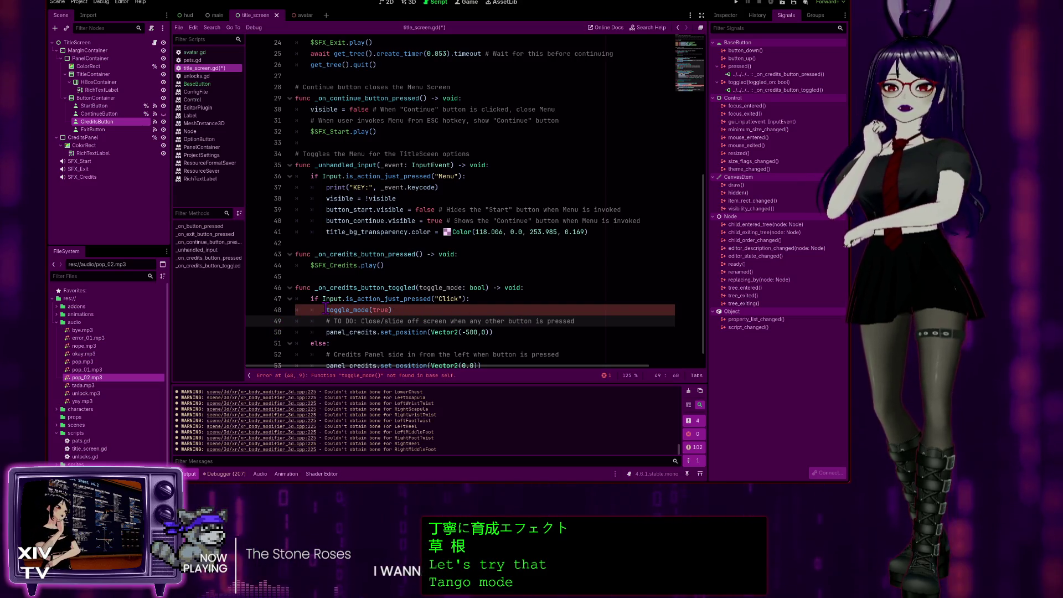
click(328, 310)
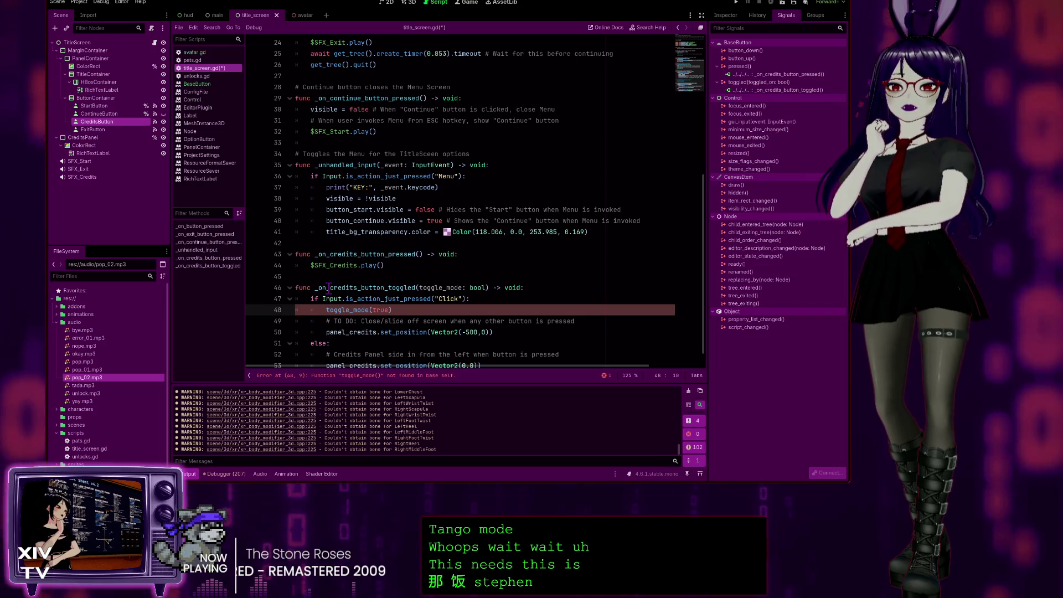
drag(704, 287, 704, 105)
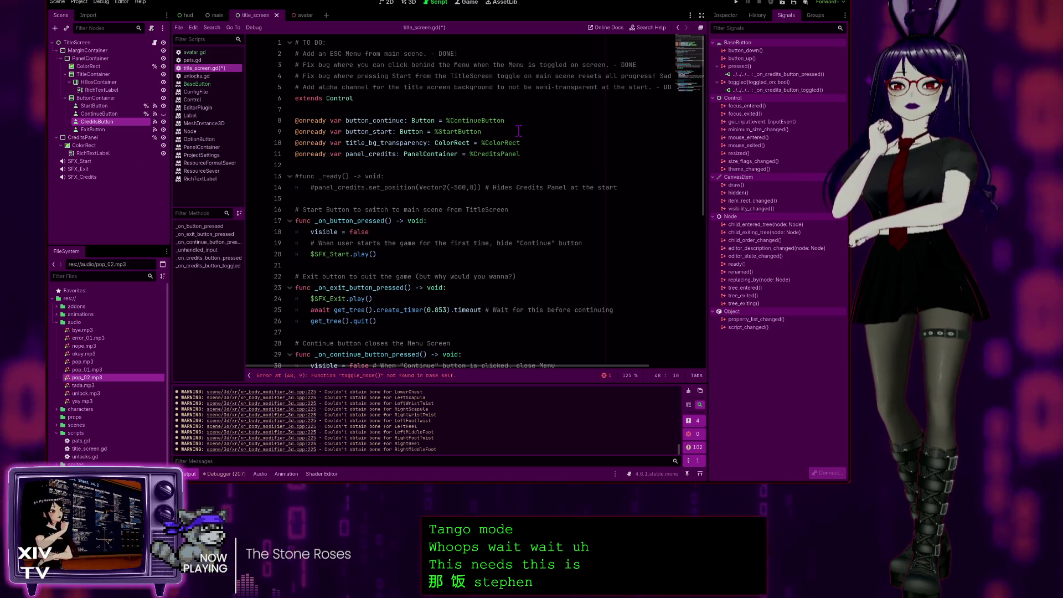
click(603, 134)
key(Return)
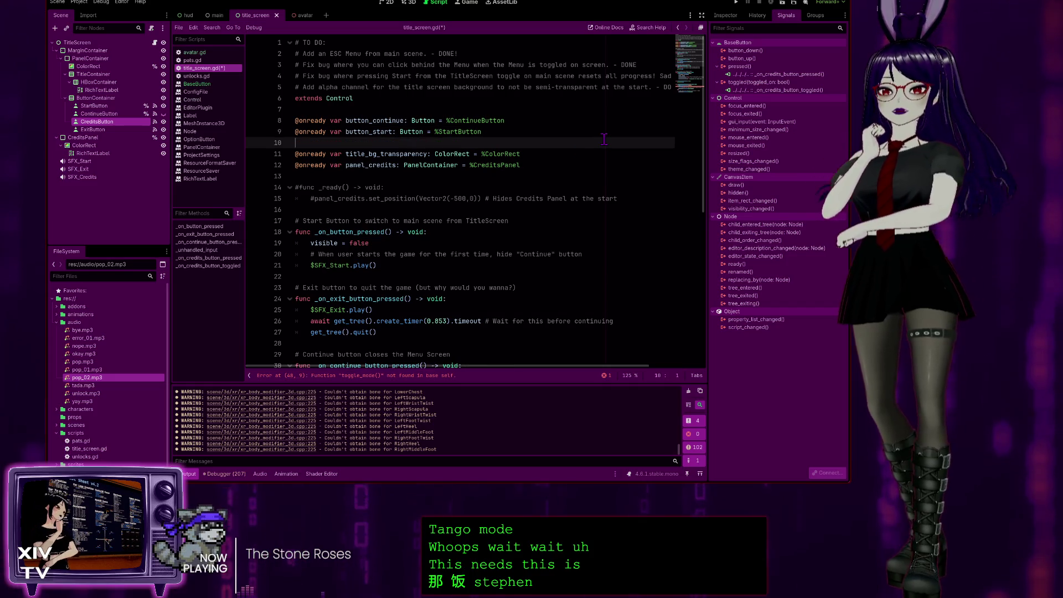
text(@on)
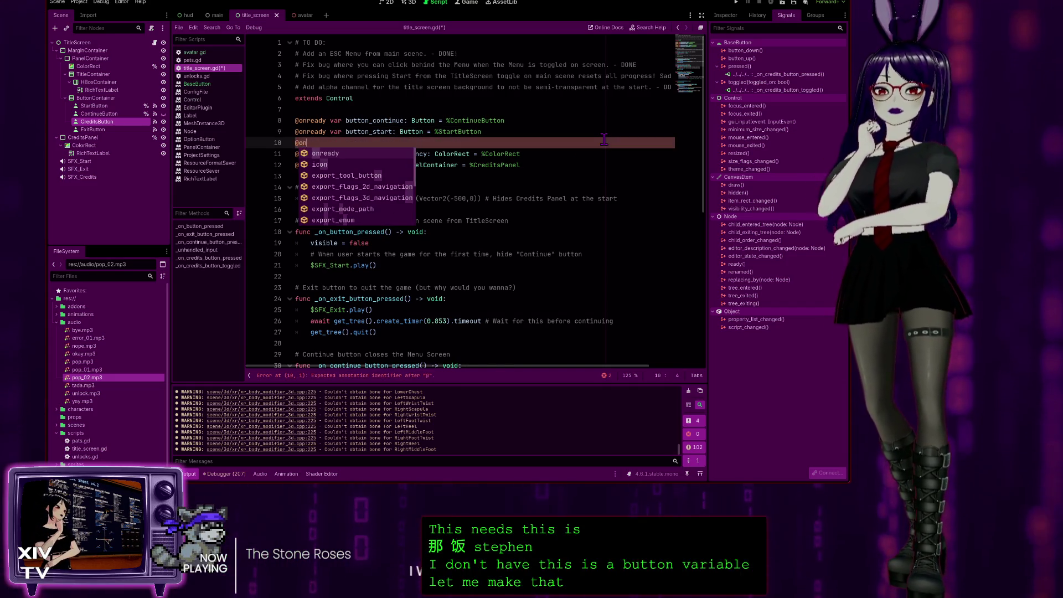
key(Return)
text(var)
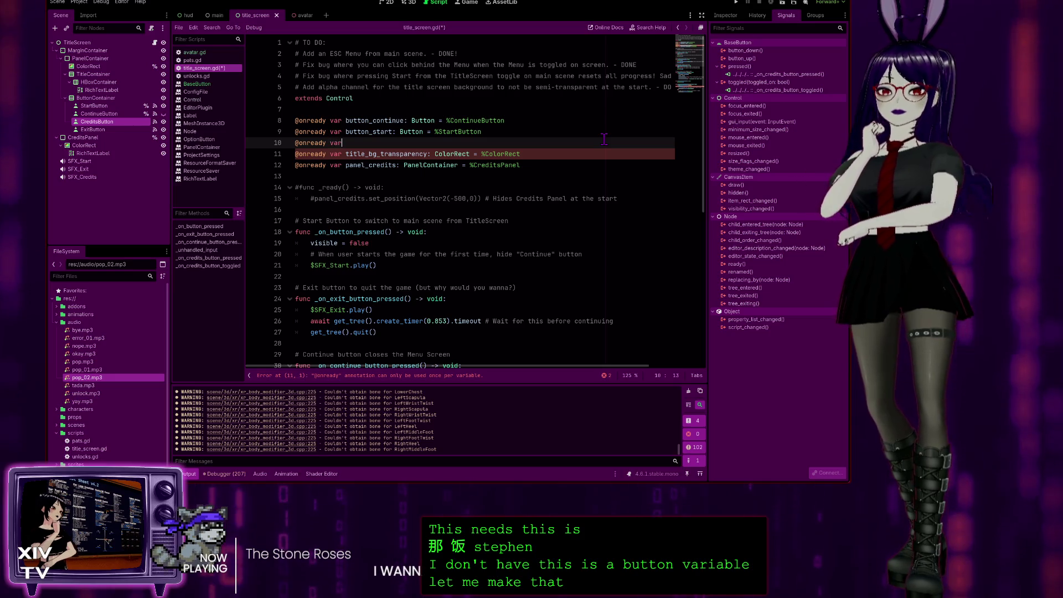
text( button)
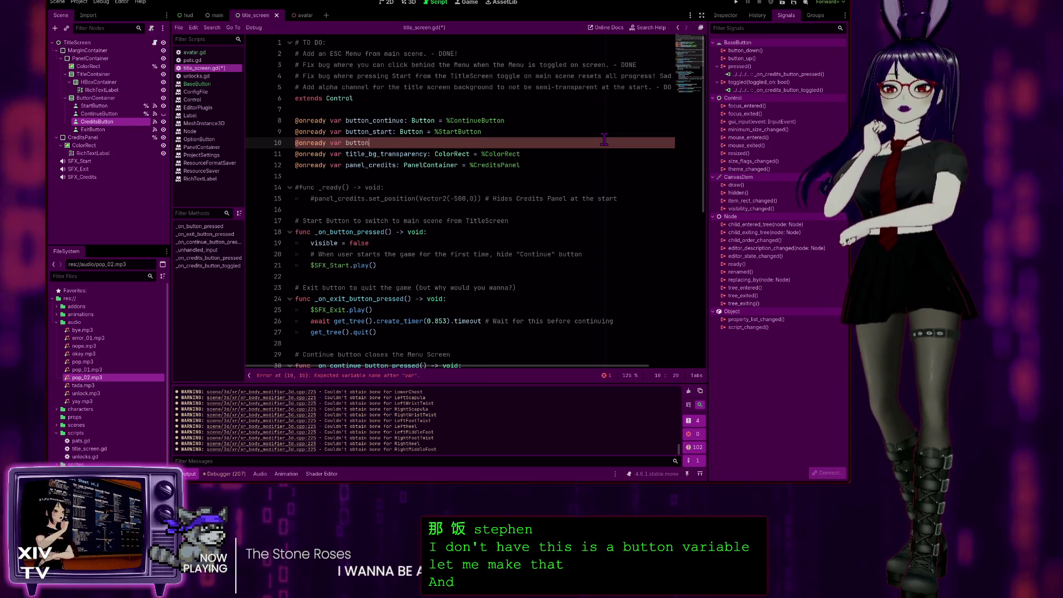
text(_credits: Button =)
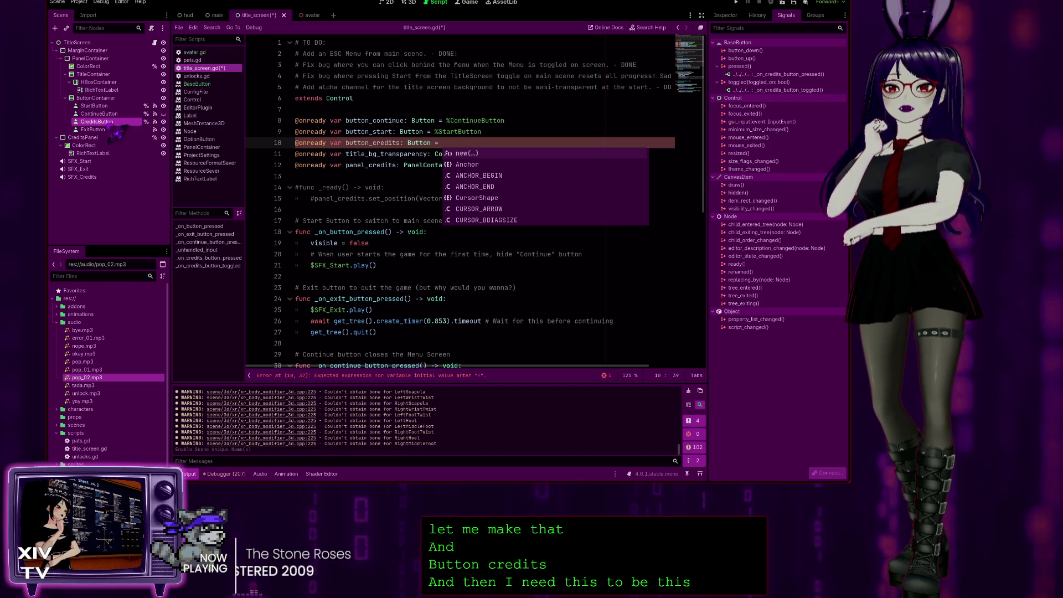
drag(117, 132, 476, 143)
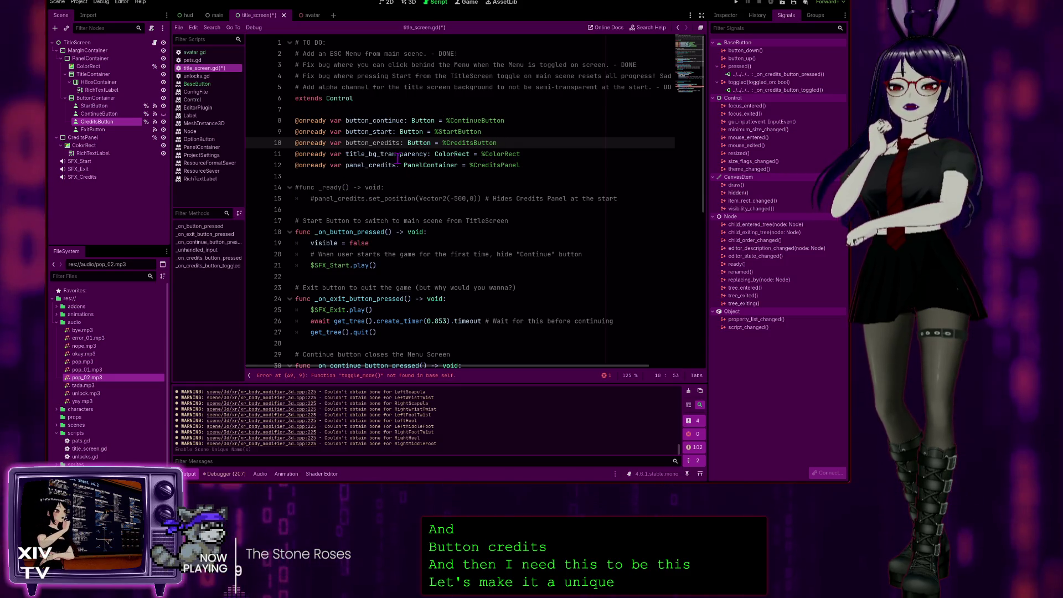
- Prefix the toggle_mode(true) call on line 49 with button_credits
scroll(397, 159, down, 8)
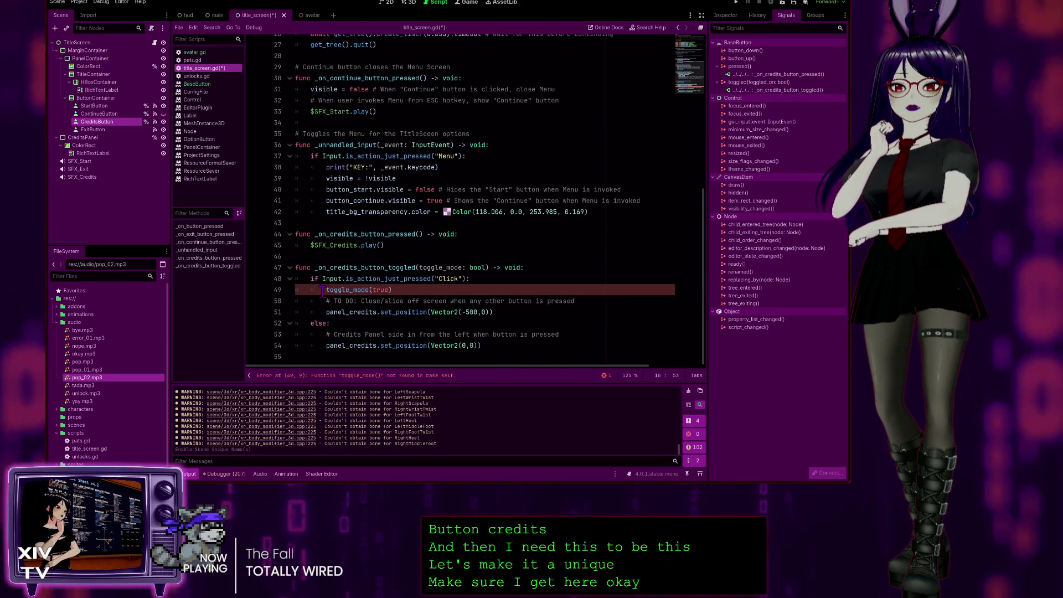
click(323, 290)
text(button)
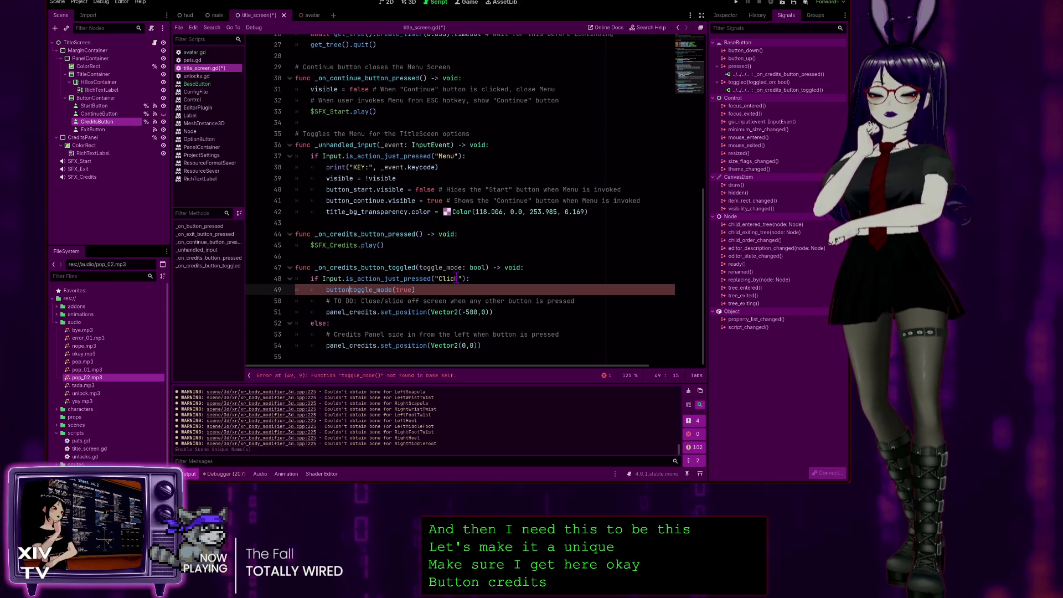
text(_credits.)
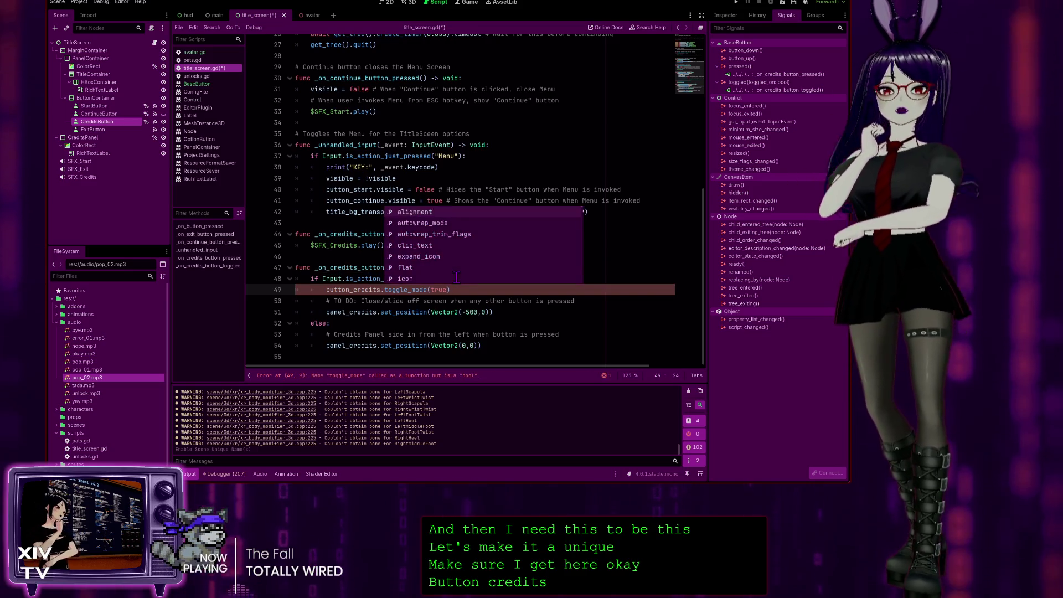
key(End)
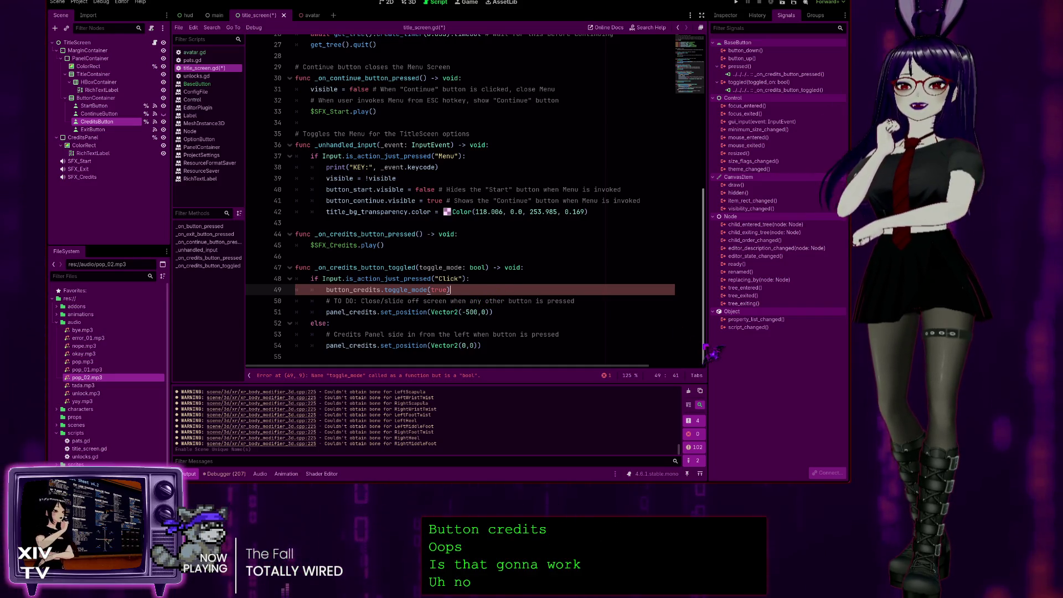
- Inspect the erroring line 49 and look up toggle_mode in the BaseButton reference
drag(710, 351, 714, 162)
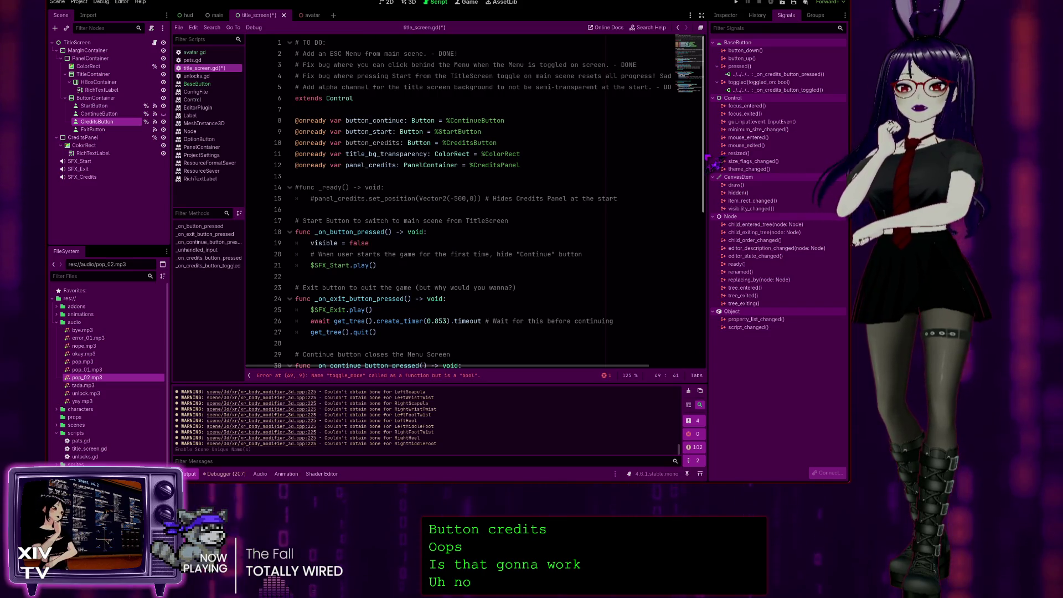
drag(714, 163, 702, 304)
scroll(369, 318, down, 2)
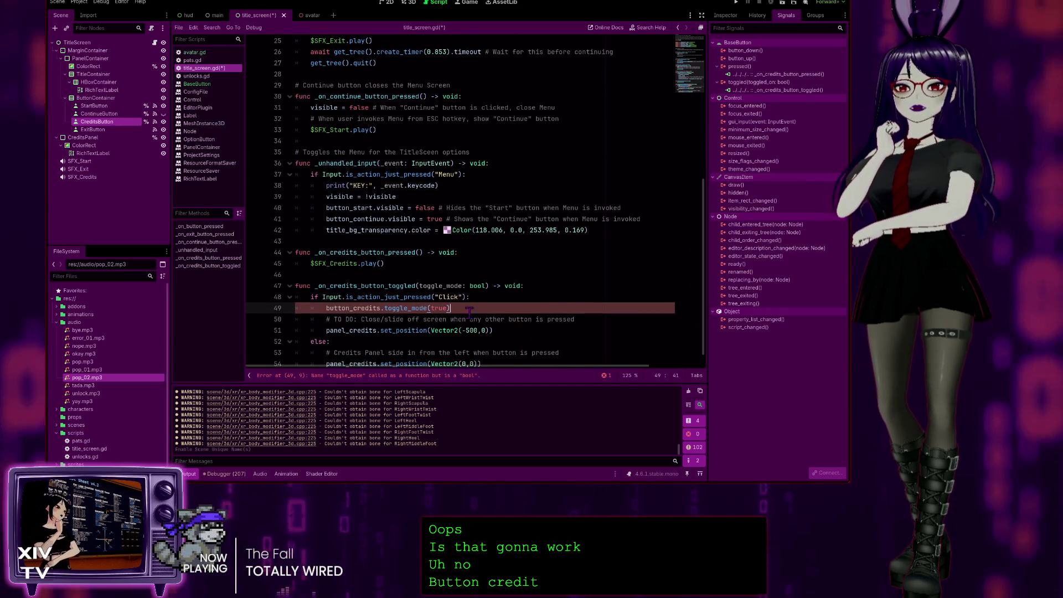
click(344, 308)
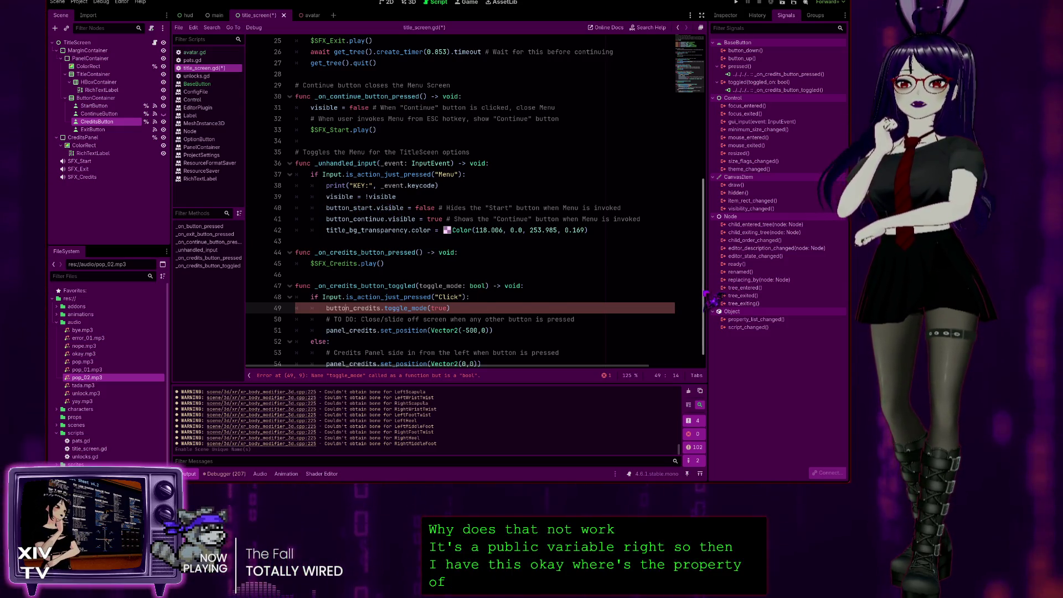
scroll(706, 294, up, 8)
scroll(692, 347, down, 9)
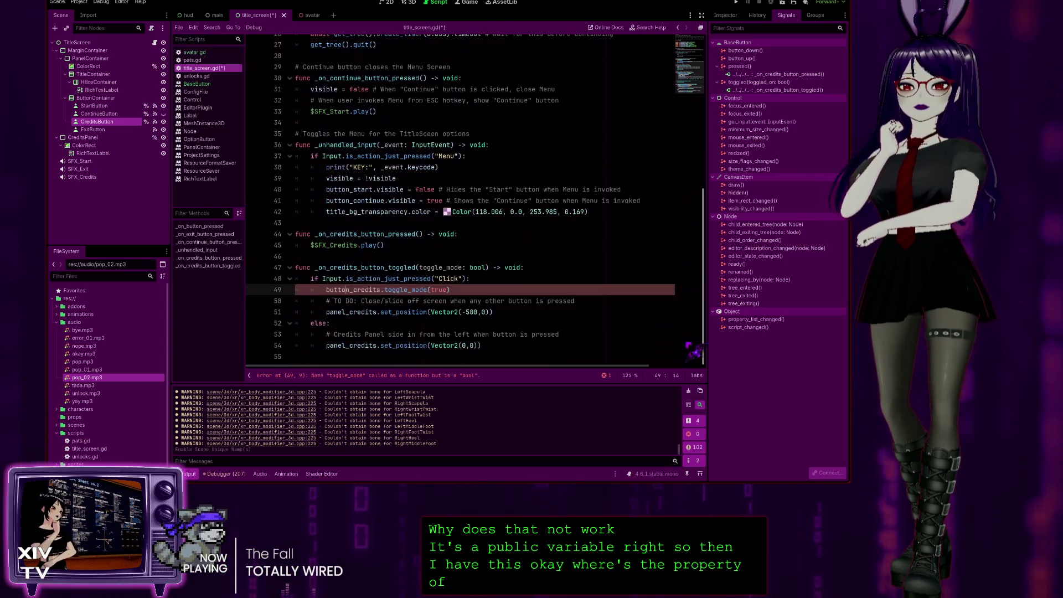
ctrl+click(405, 289)
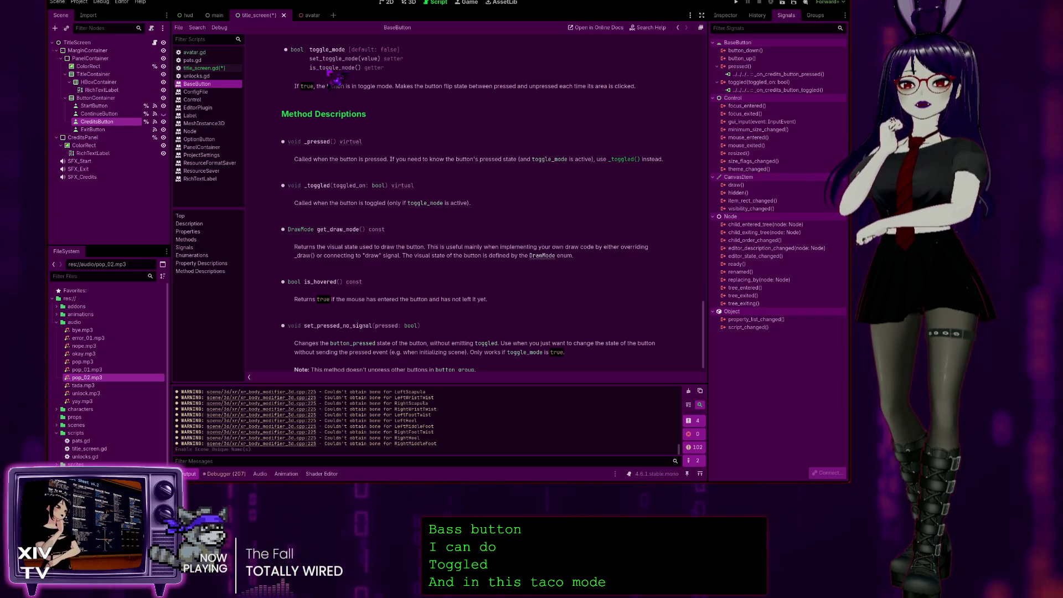
scroll(447, 149, up, 5)
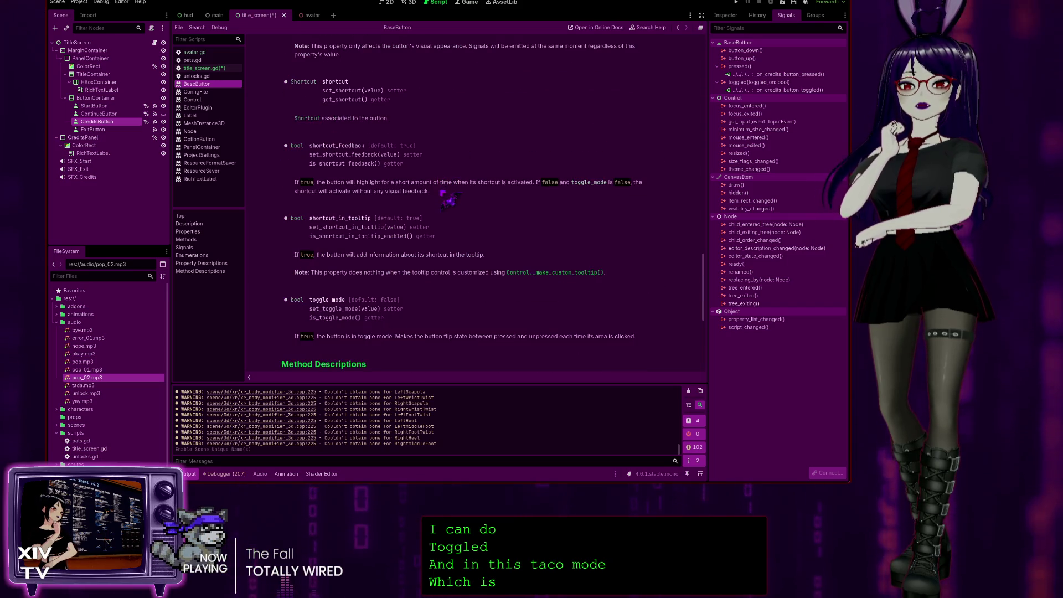
scroll(440, 286, up, 10)
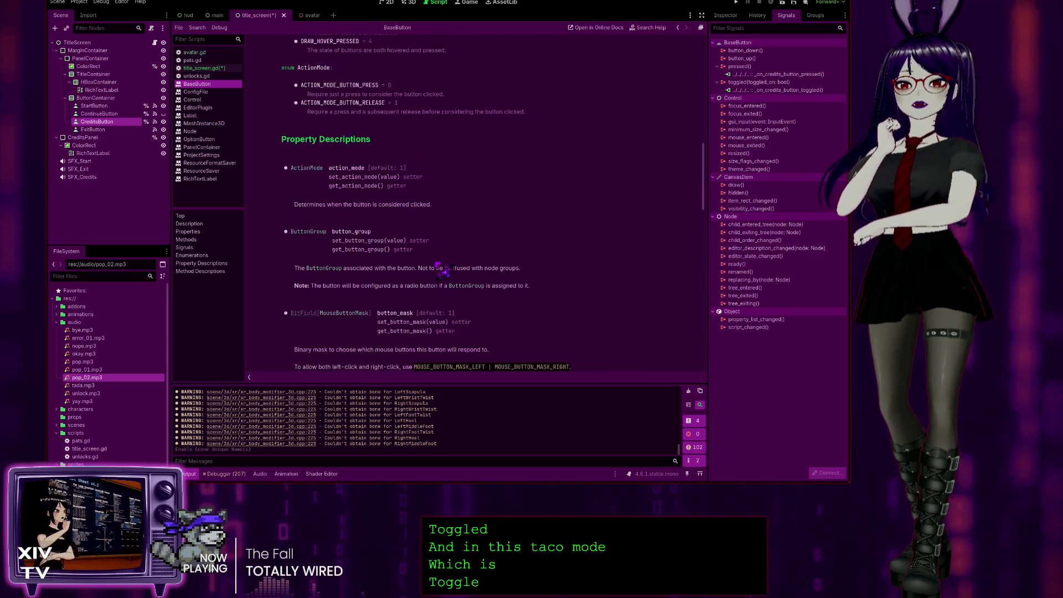
scroll(437, 268, down, 6)
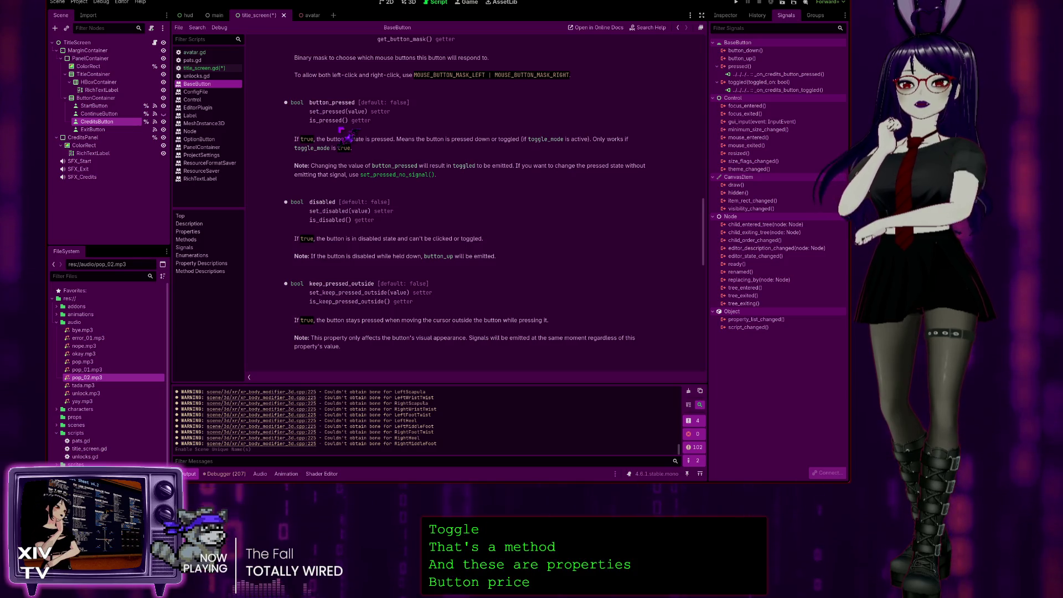
scroll(359, 252, down, 1)
scroll(348, 221, up, 3)
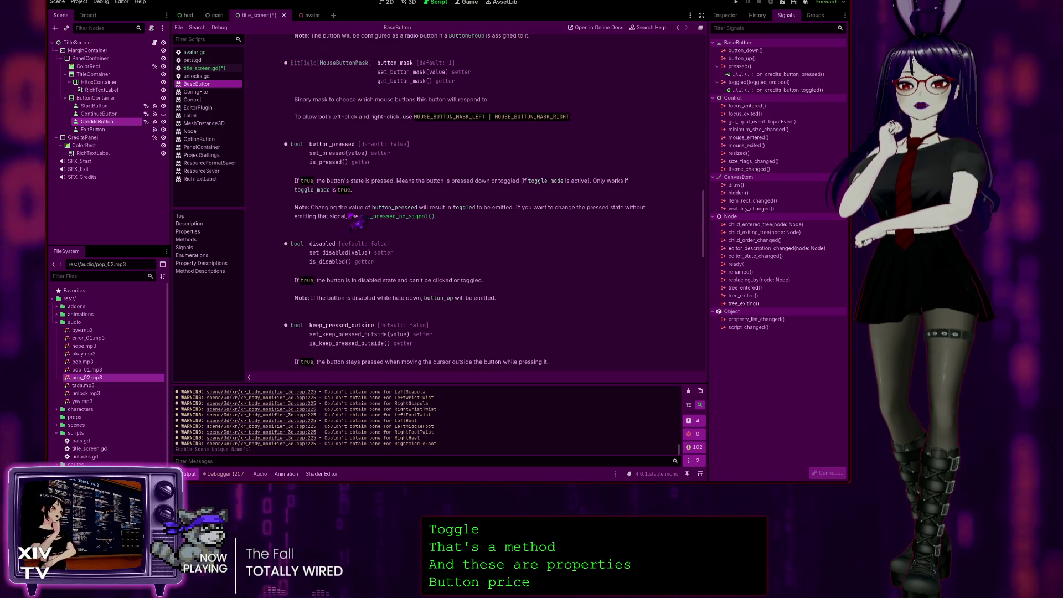
scroll(335, 172, down, 3)
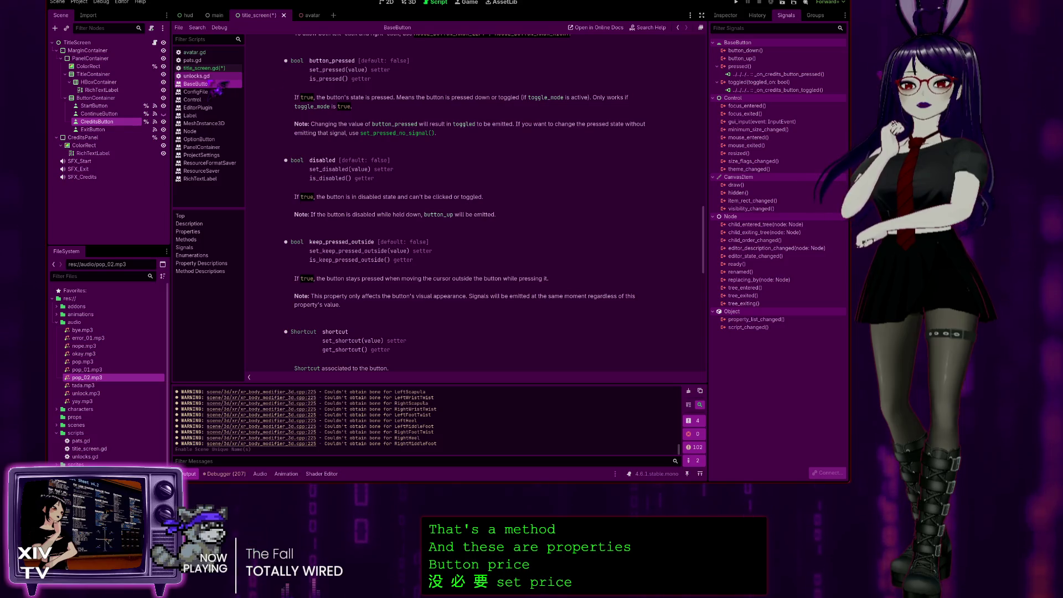
click(205, 67)
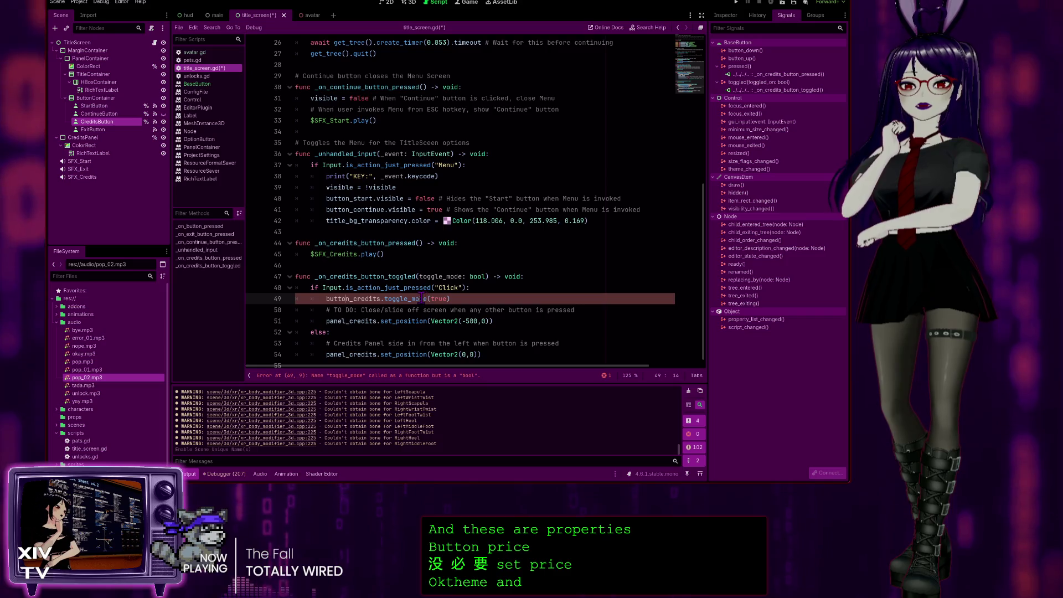
- Replace toggle_mode on line 49 with set_pressed, making it button_credits.set_pressed(true)
drag(428, 299, 386, 299)
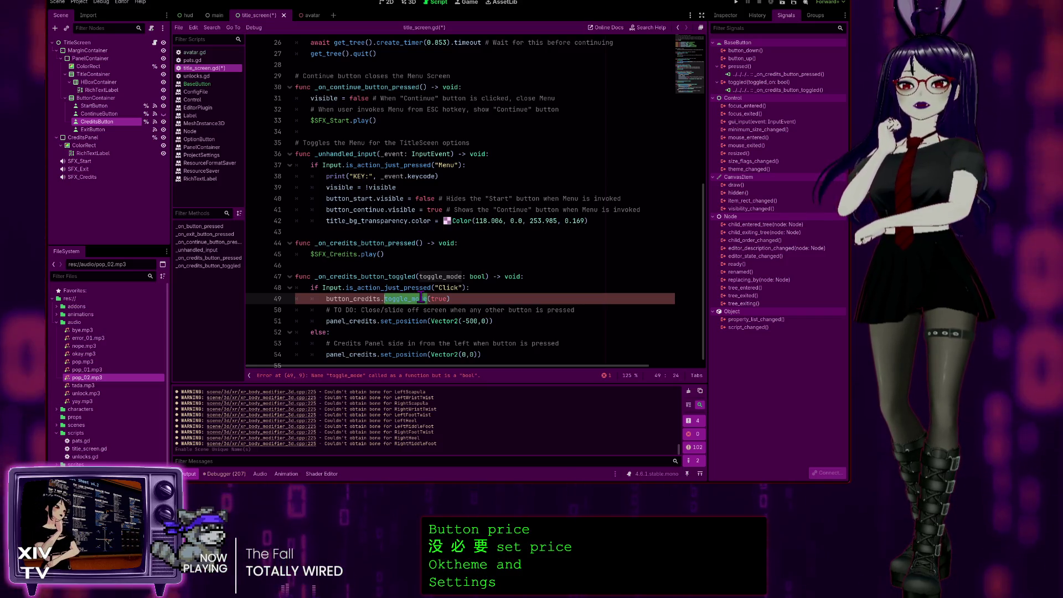
text(set_pressed)
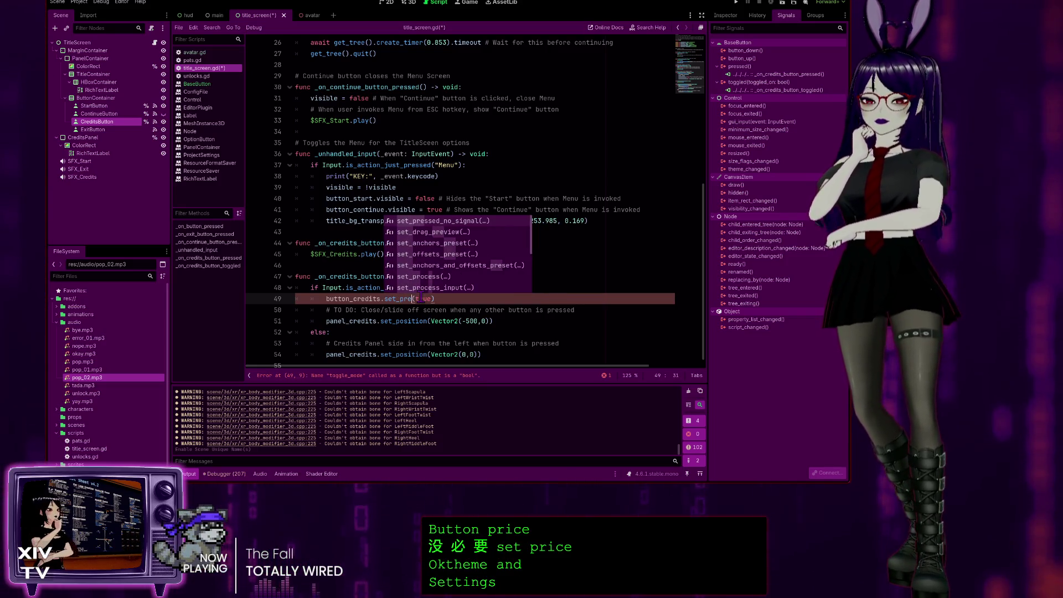
click(476, 298)
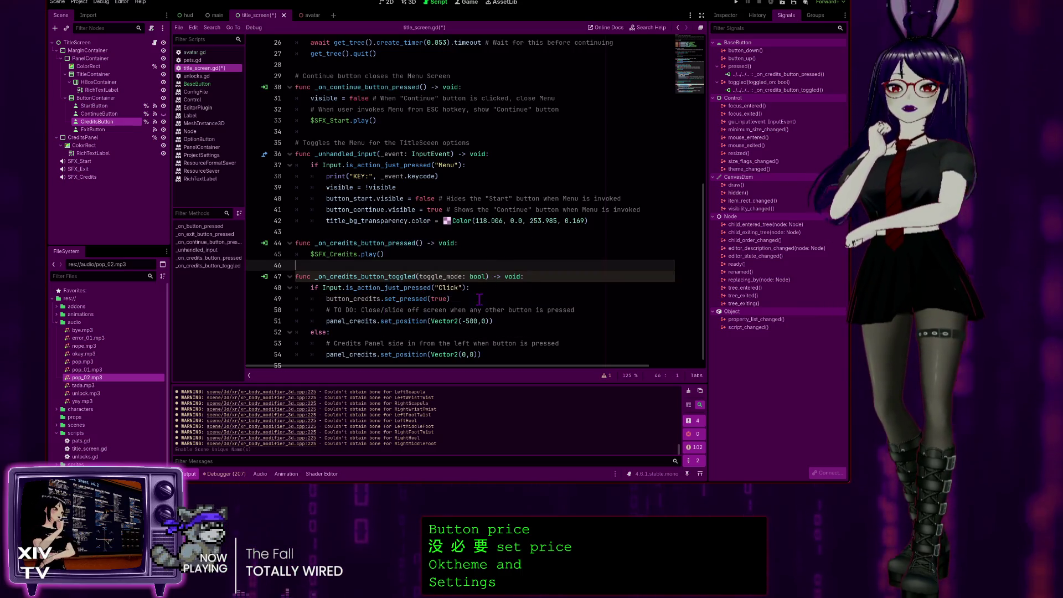
scroll(480, 293, down, 1)
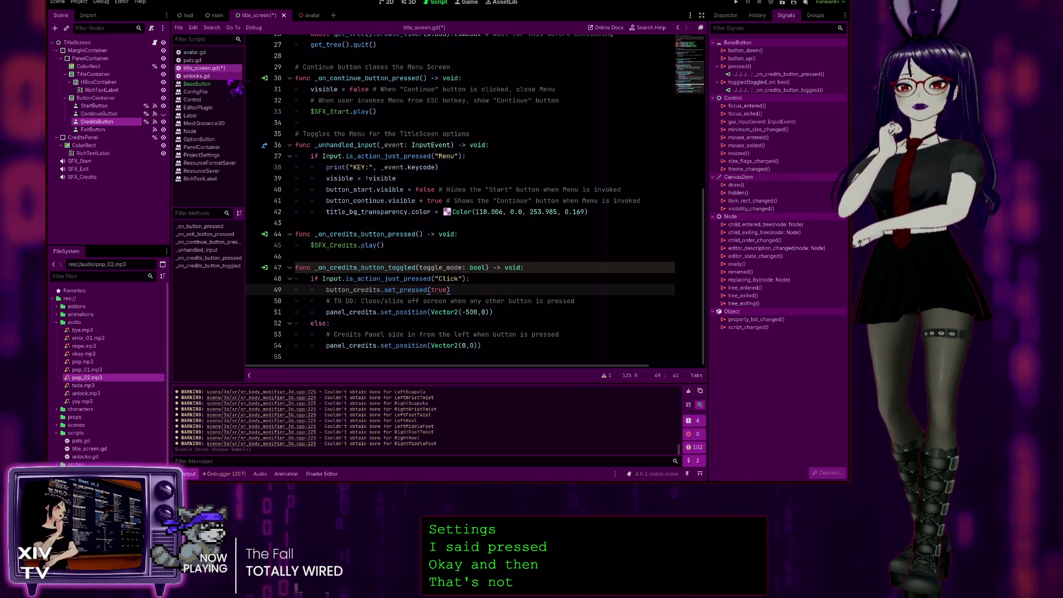
ctrl+click(414, 290)
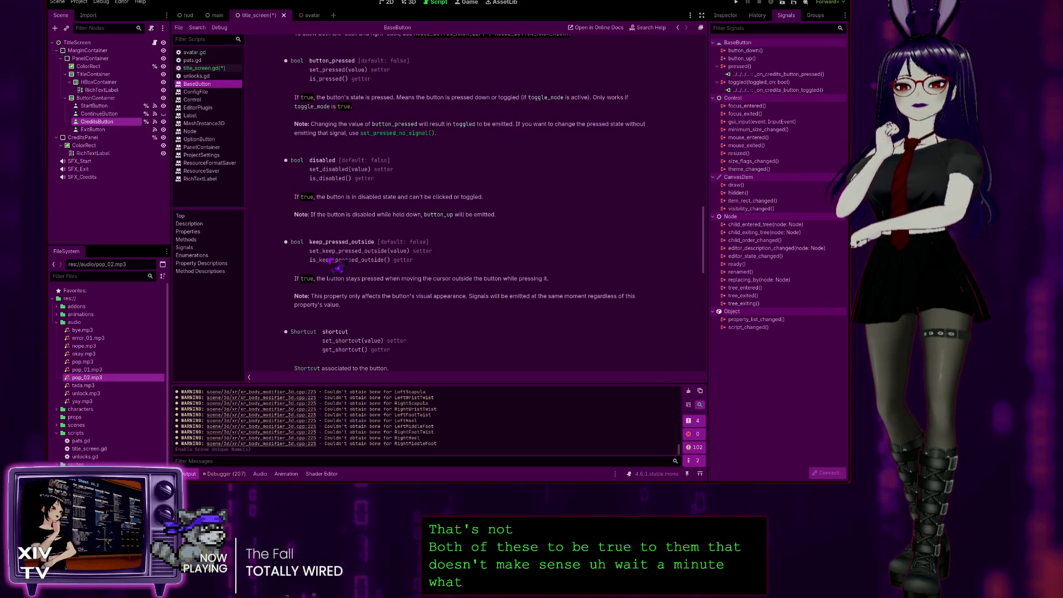
scroll(365, 357, down, 3)
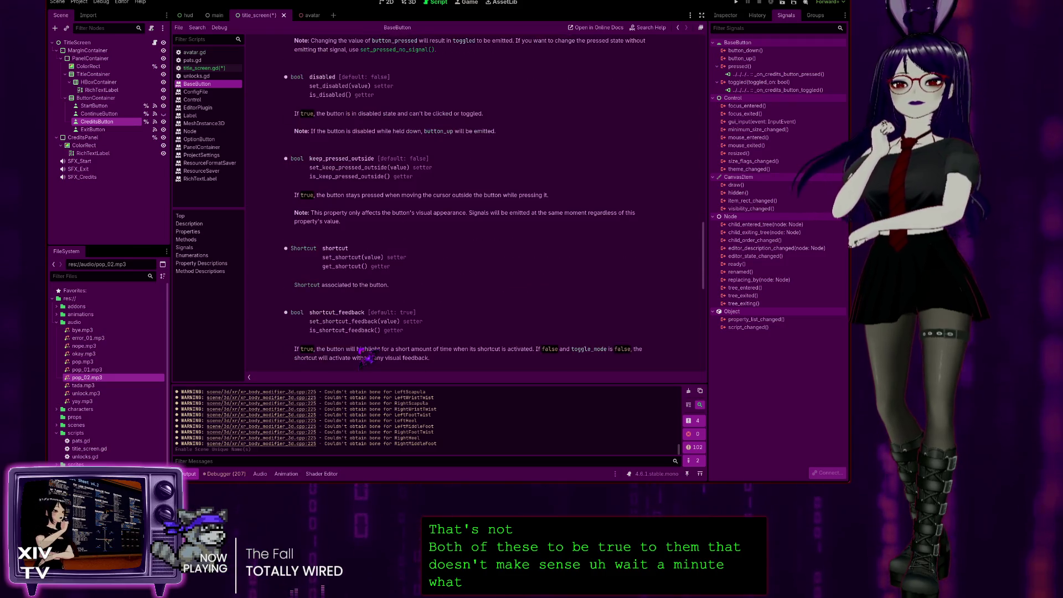
scroll(368, 352, up, 12)
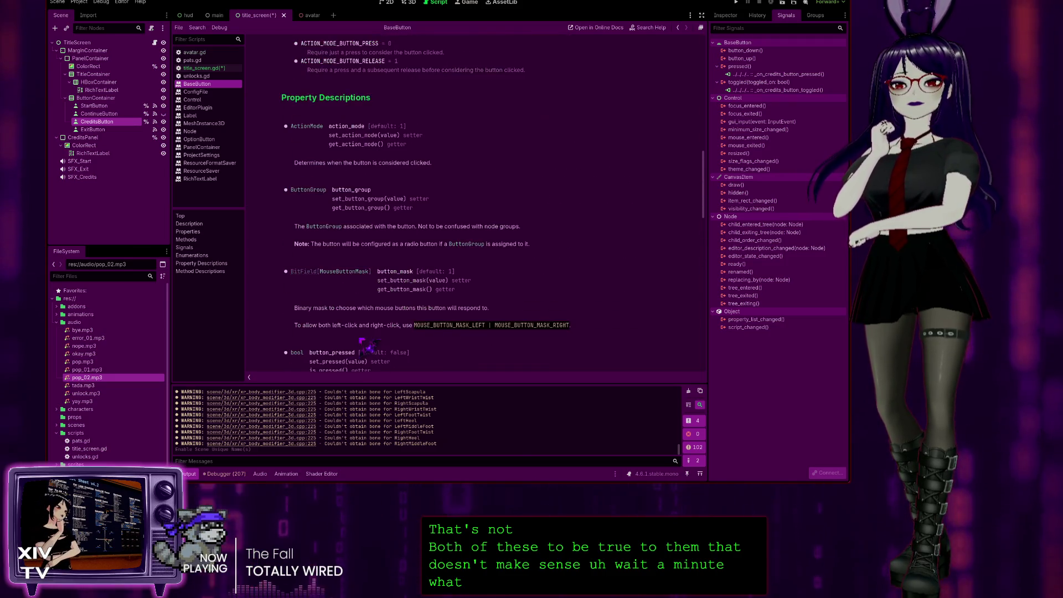
scroll(340, 206, down, 12)
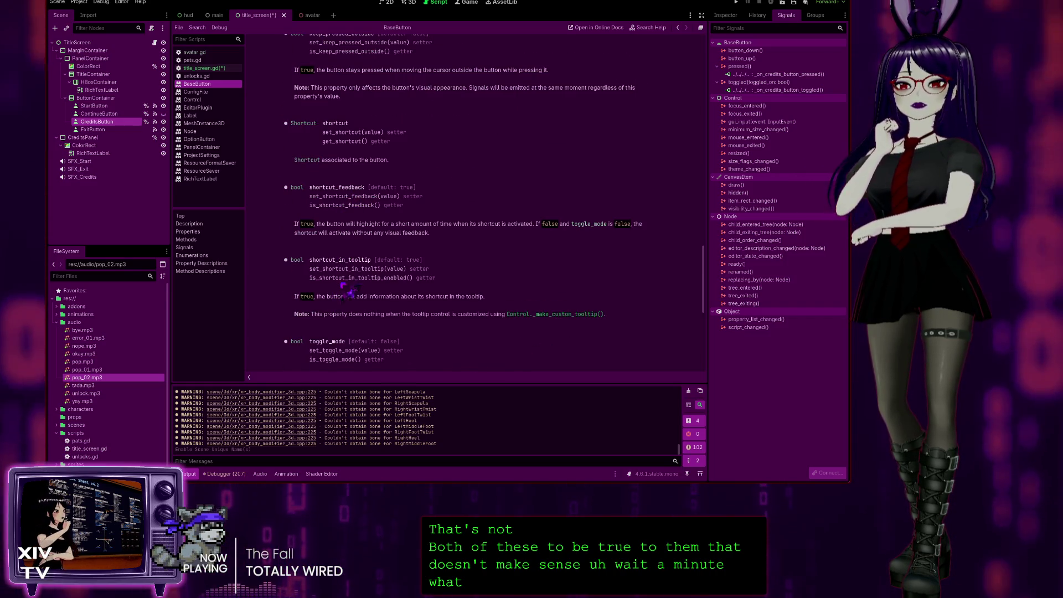
scroll(357, 257, down, 5)
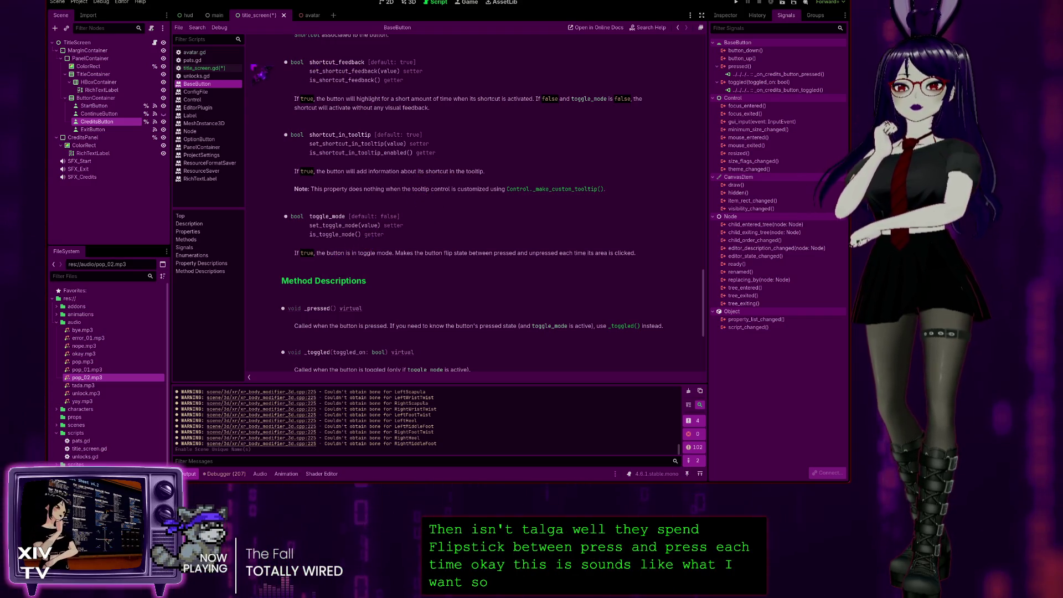
click(213, 68)
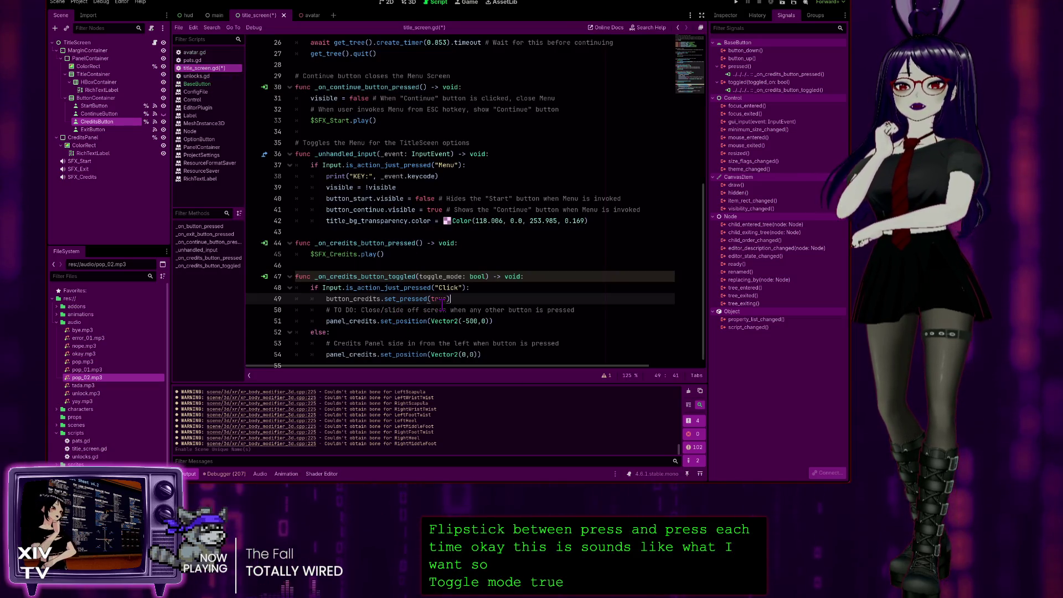
- Swap set_pressed back to toggle_mode, restoring line 49 to button_credits.toggle_mode(true)
text(toggle)
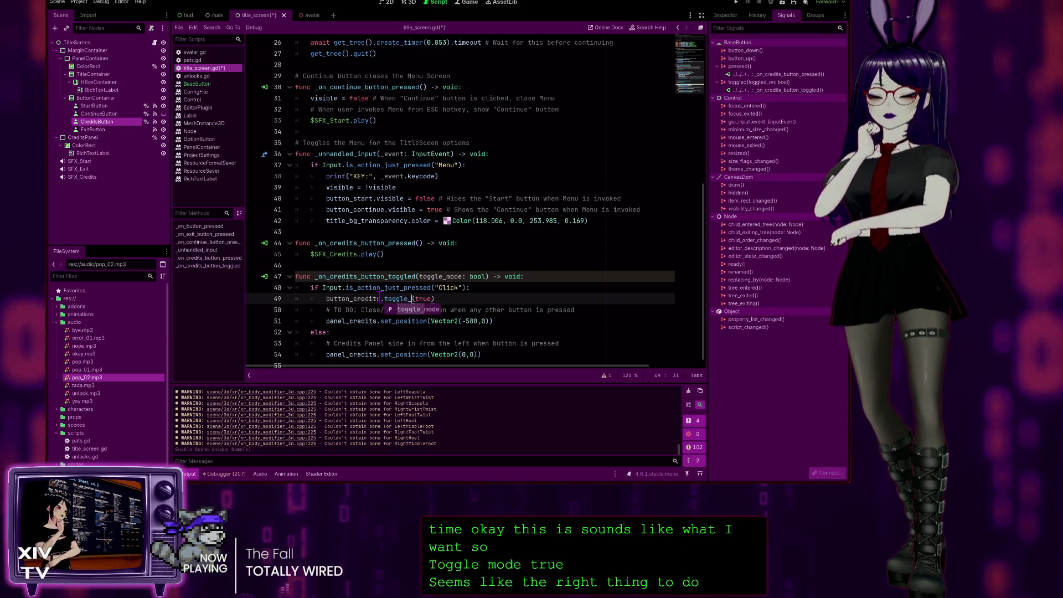
text(_mode)
click(553, 278)
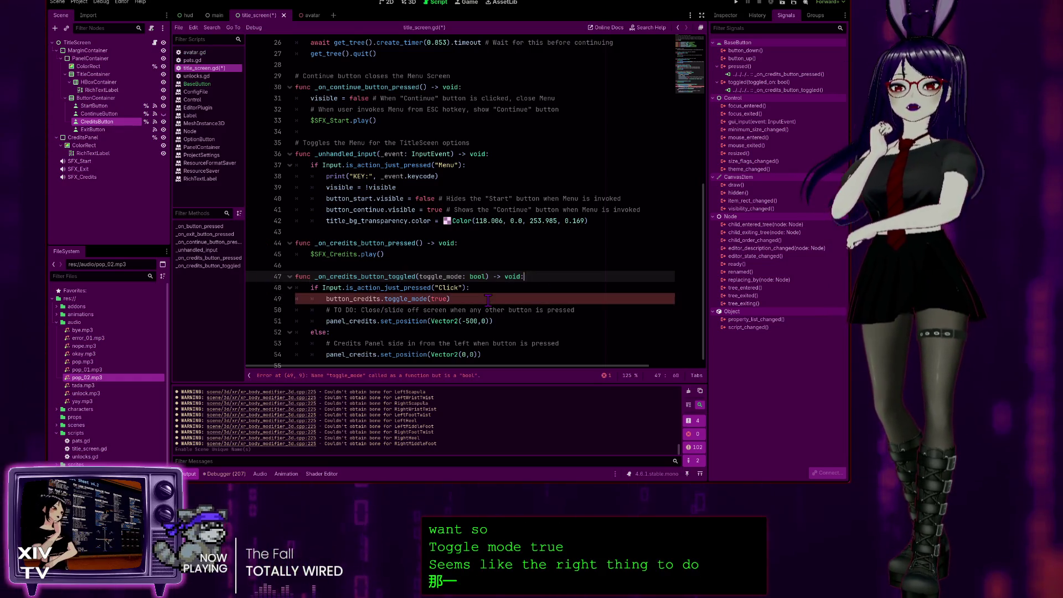
click(458, 299)
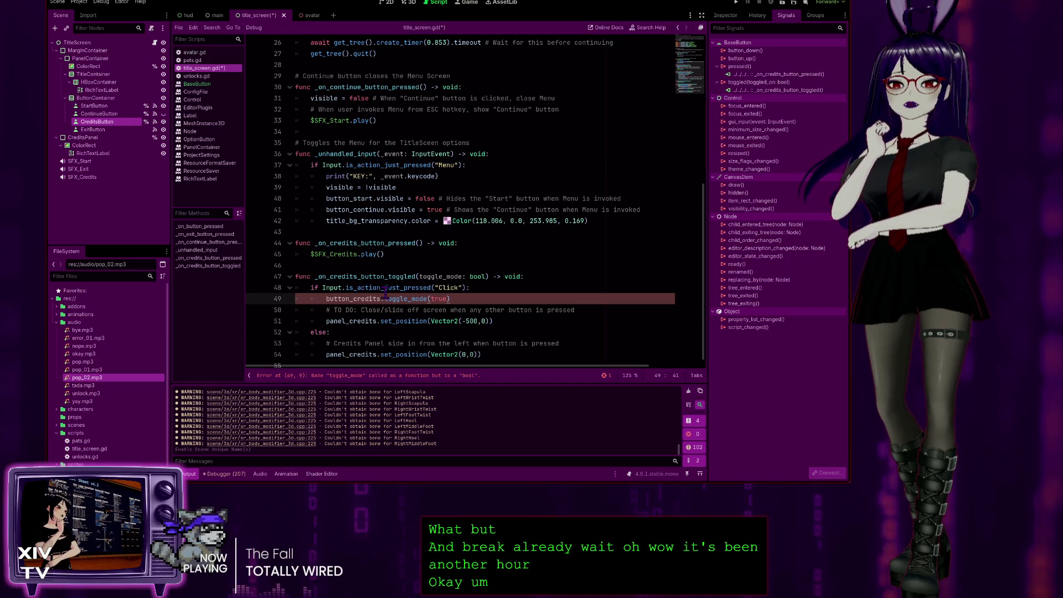
scroll(477, 277, down, 1)
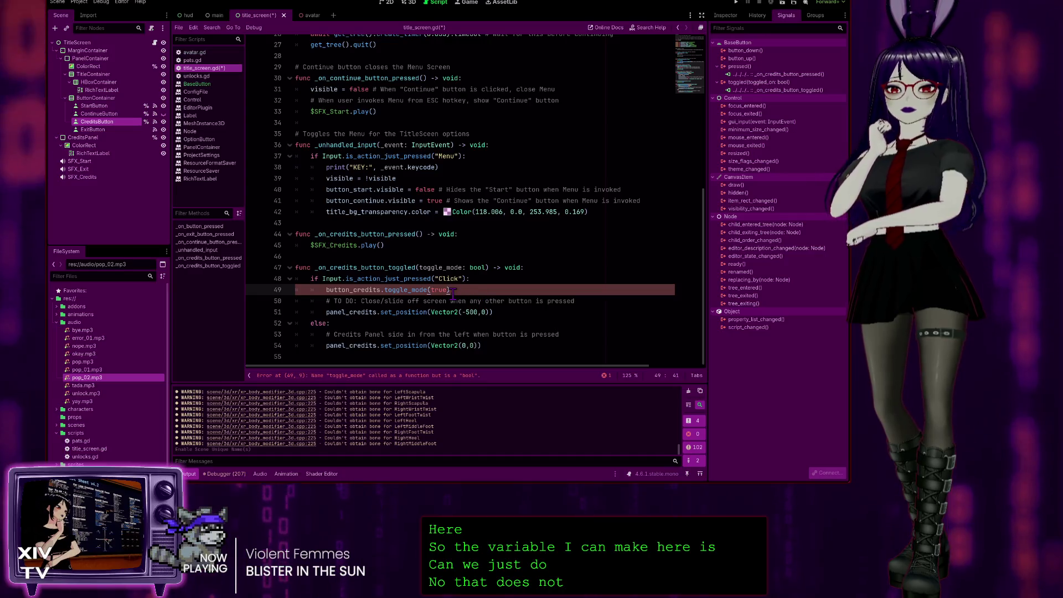
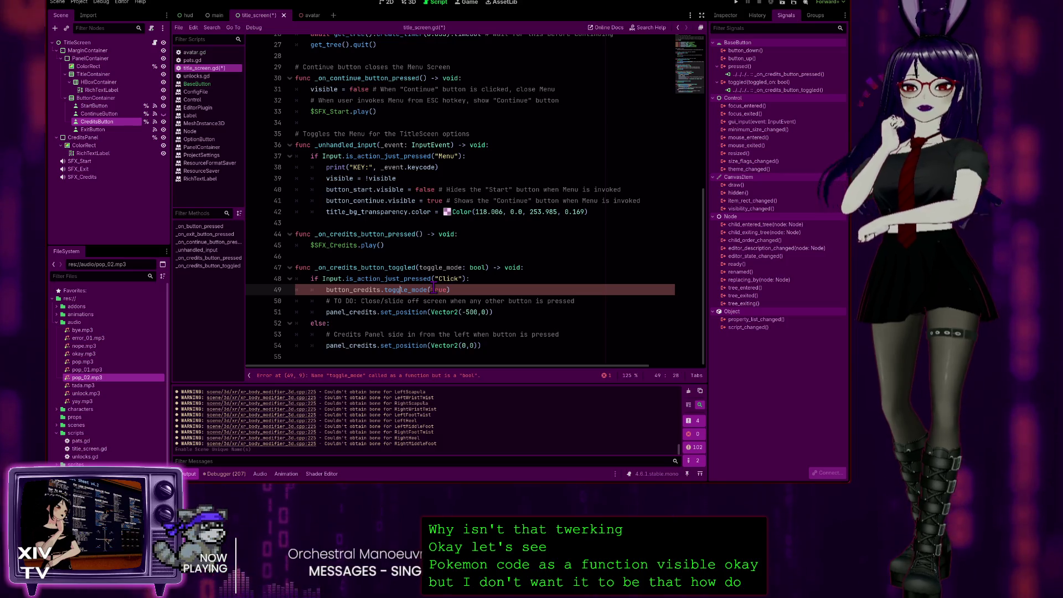
- After checking the BaseButton toggle_mode docs, drop the true argument from is_toggle_mode() on line 49 and run
click(220, 85)
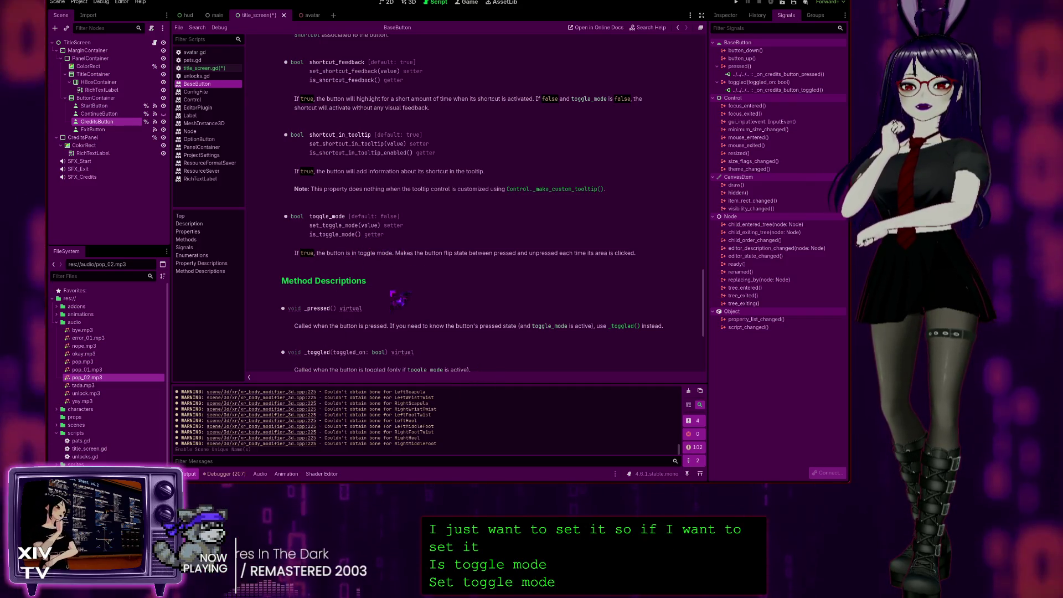
click(200, 68)
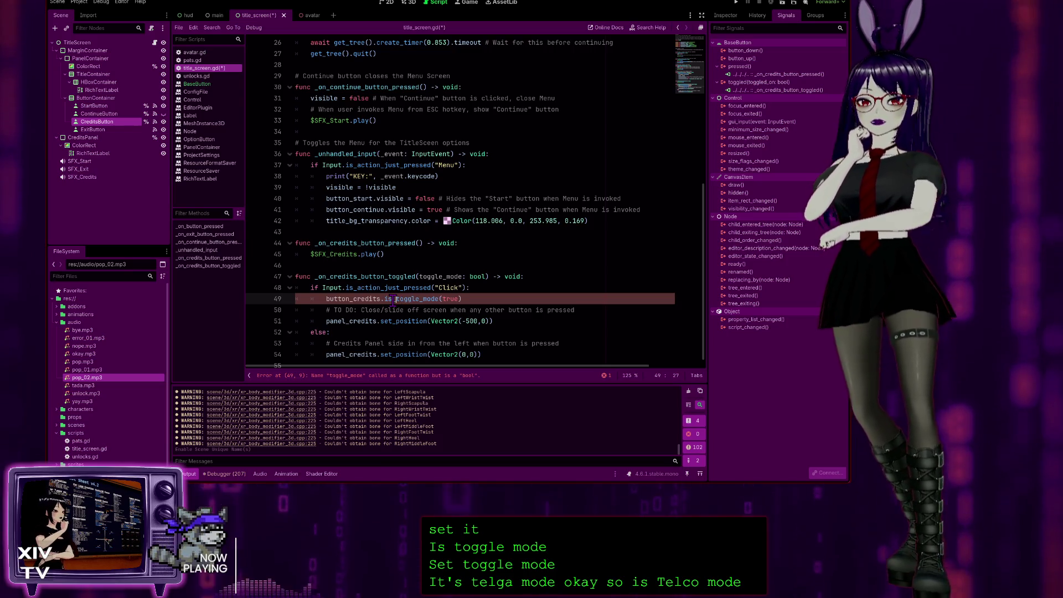
text(_)
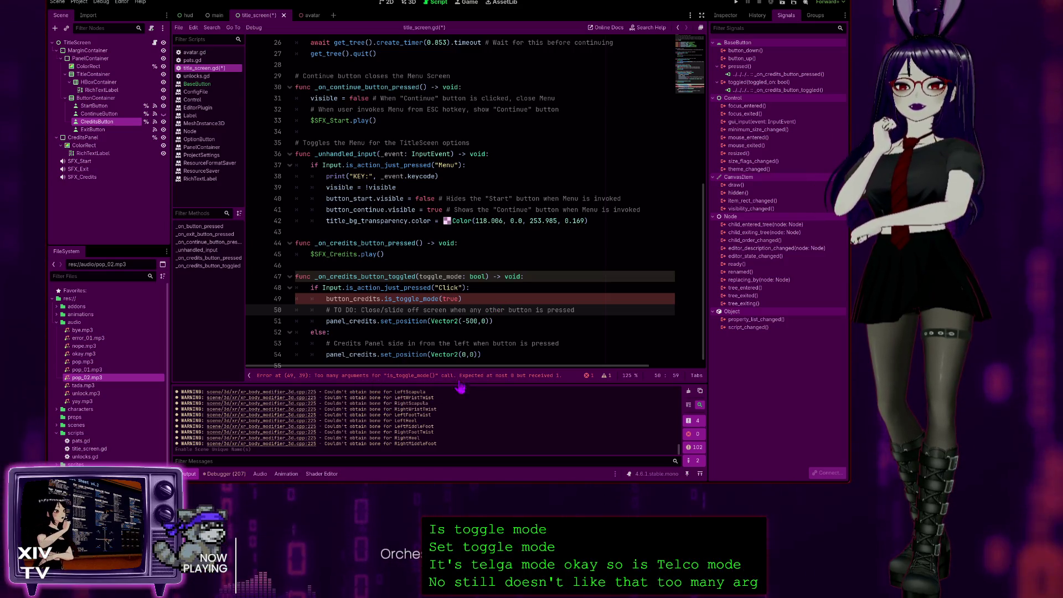
double_click(449, 299)
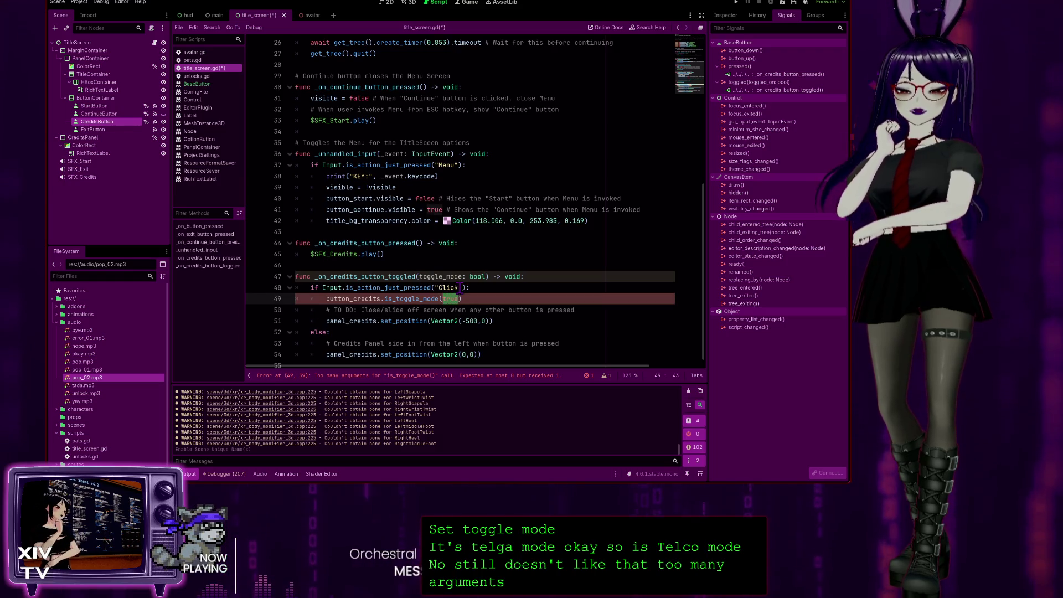
click(485, 301)
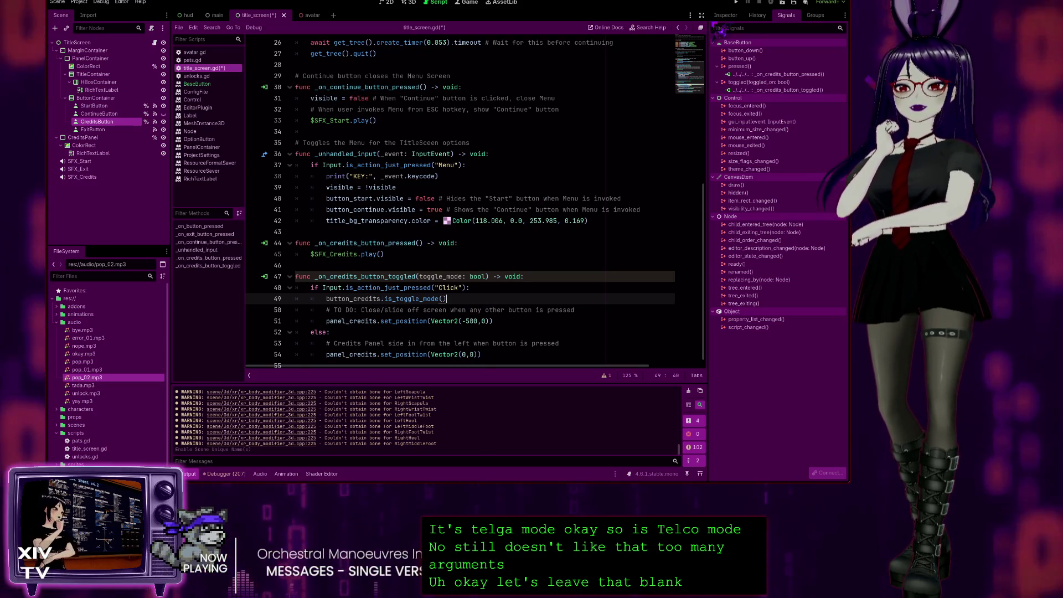
key(F5)
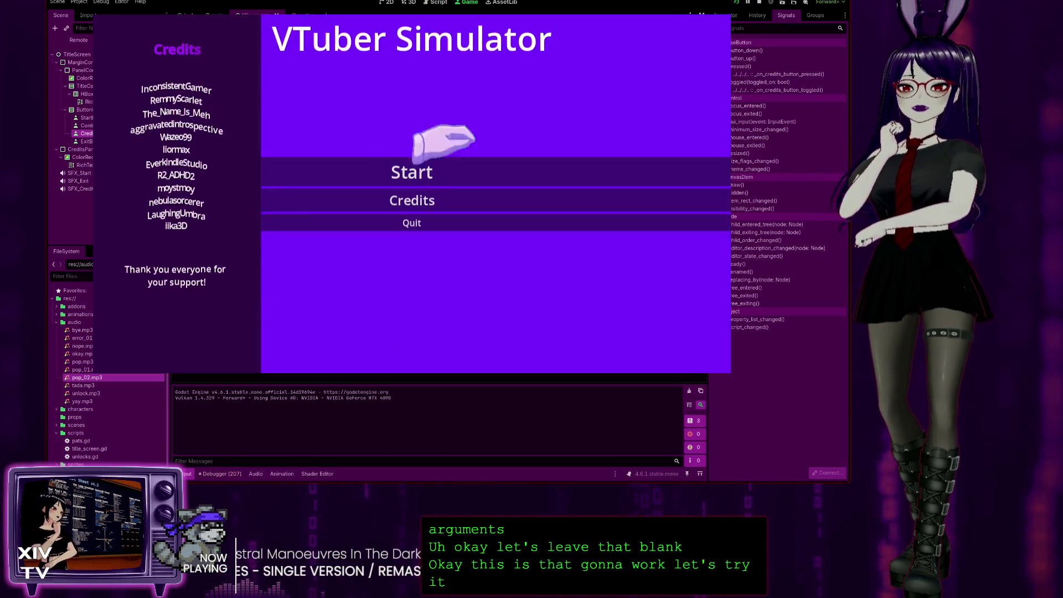
- Start play from the title screen, bring up the pause overlay with Escape, then quit the game
click(396, 168)
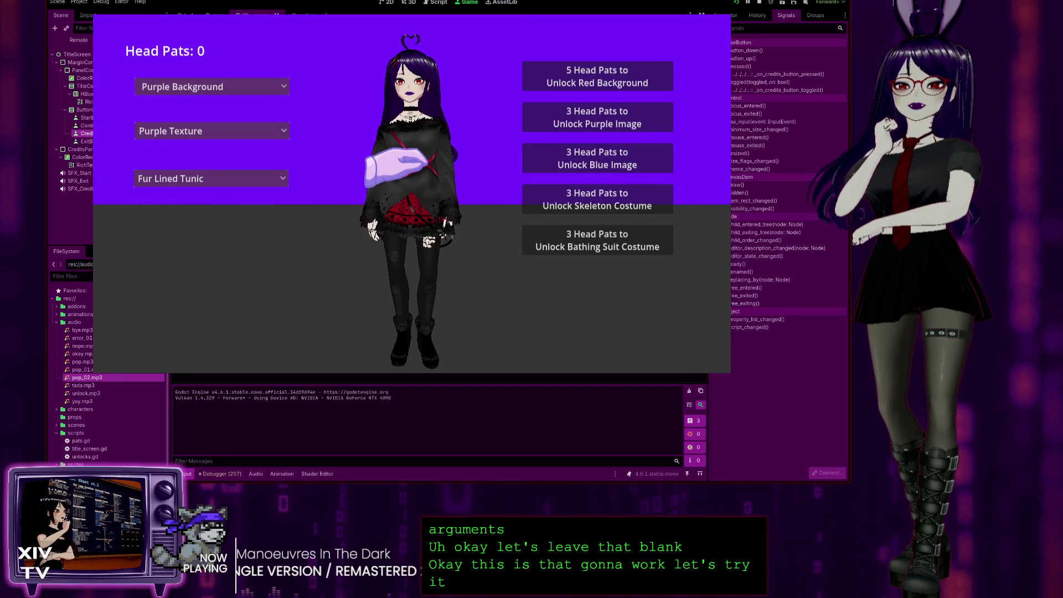
key(Escape)
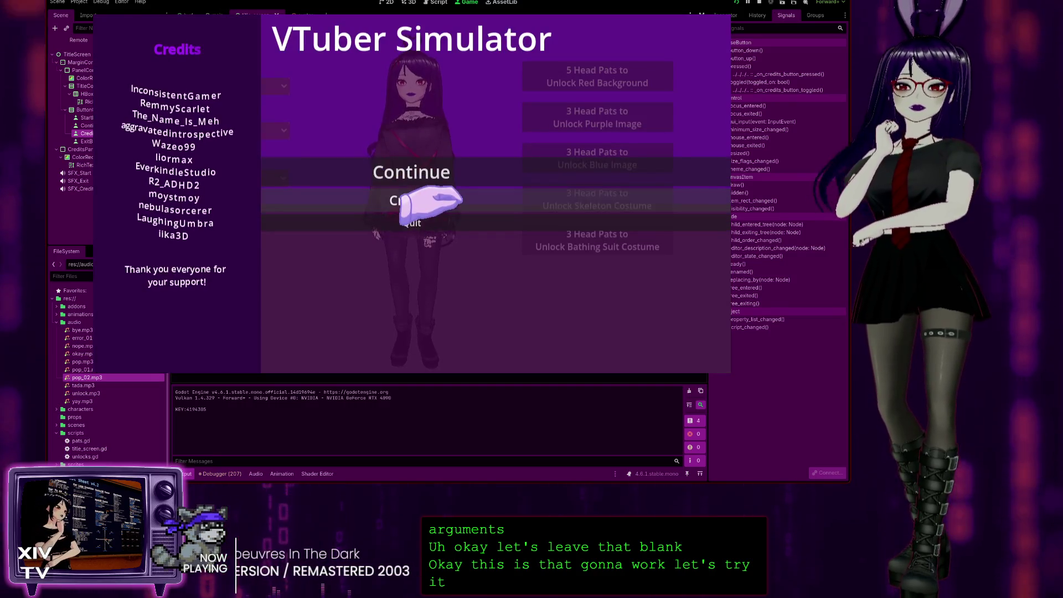
click(407, 222)
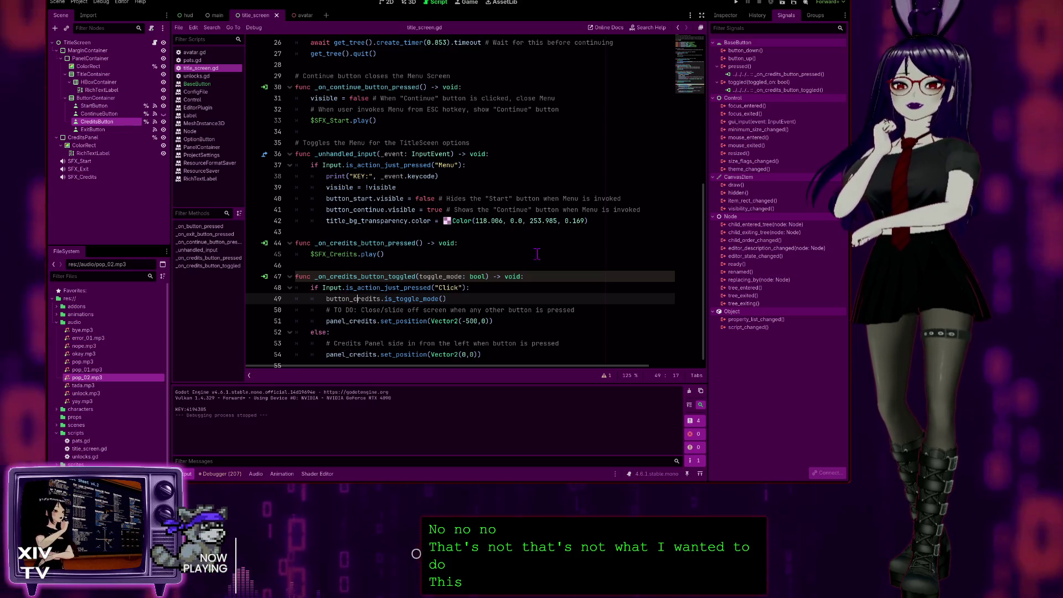
- Find the button_credits %CreditsButton declaration on line 10 and show the CreditsButton in the Inspector
scroll(537, 254, up, 8)
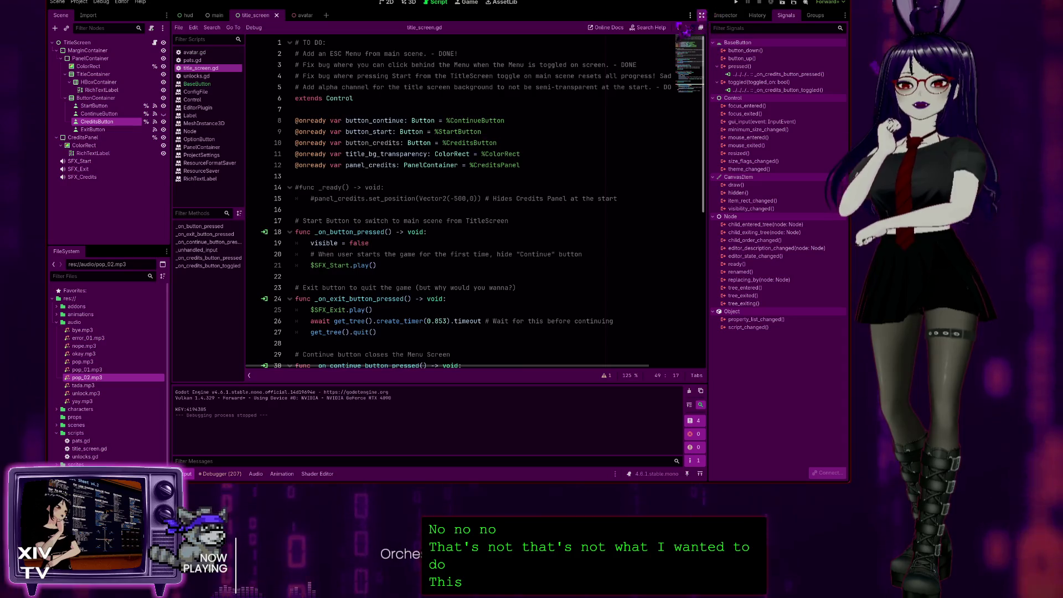
click(461, 143)
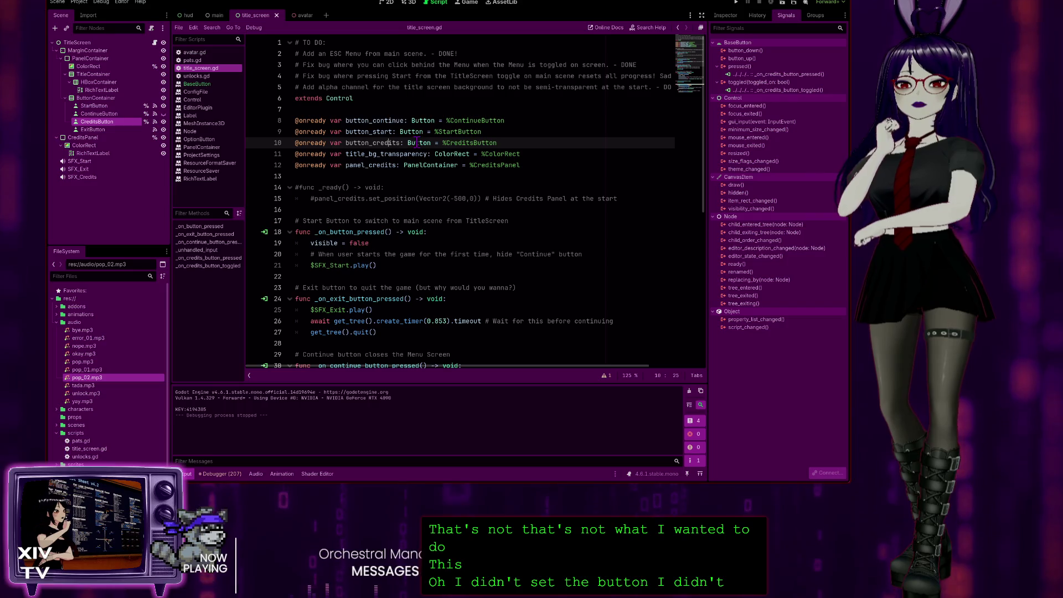
click(459, 142)
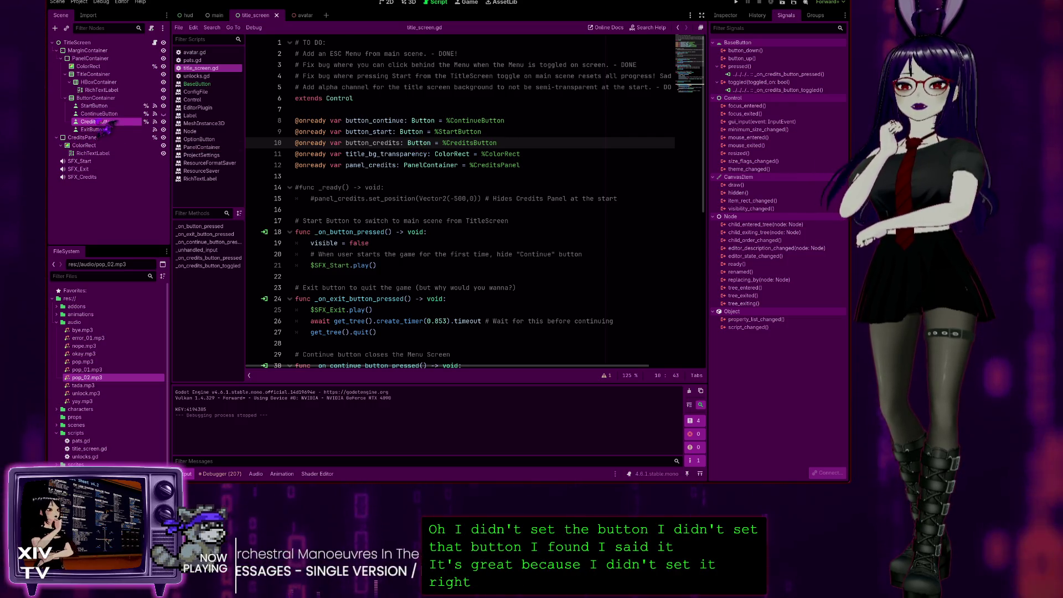
click(510, 142)
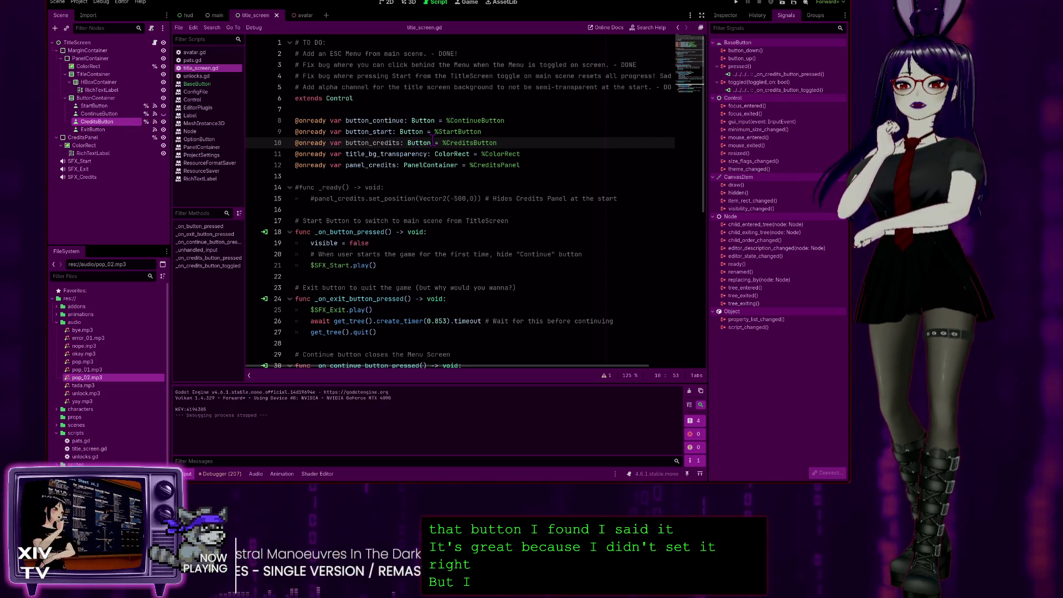
click(757, 16)
click(725, 15)
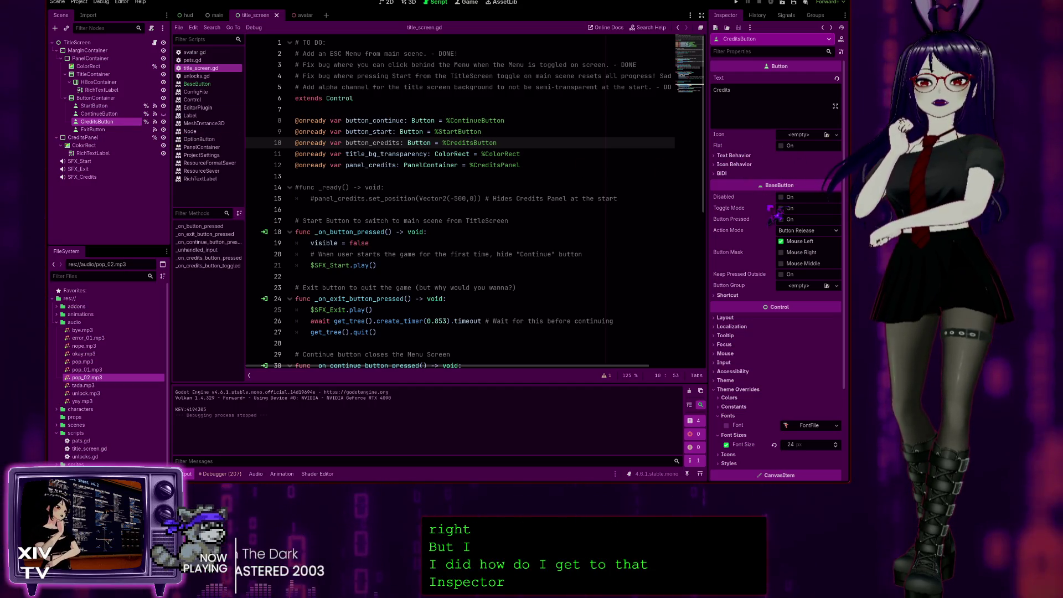
- Compare TitleScreen, CreditsButton and ContinueButton properties, groups, signals and history, then view the Debugger's Errors list
click(99, 43)
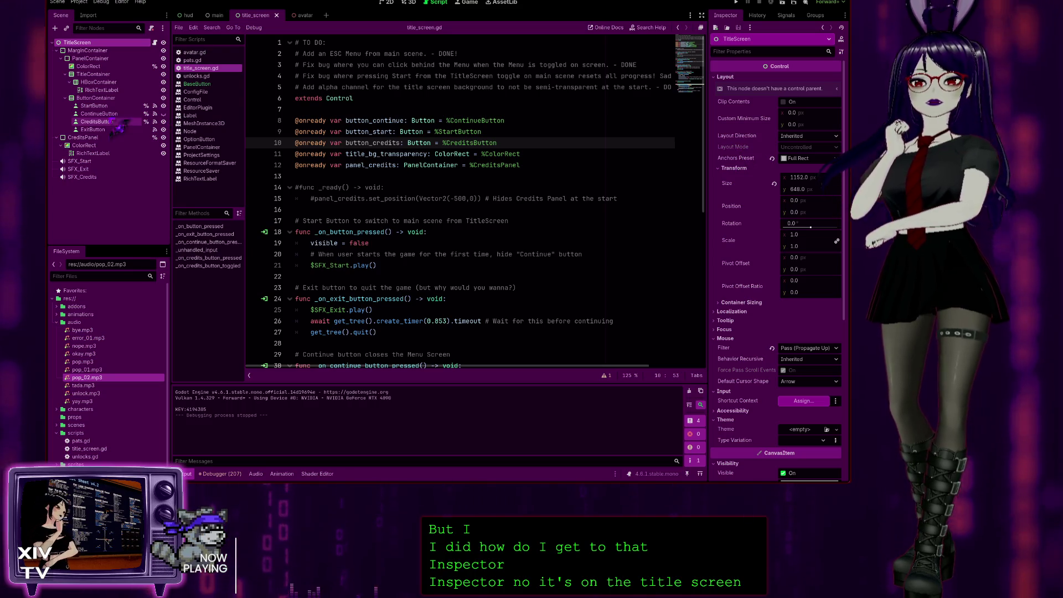
click(99, 122)
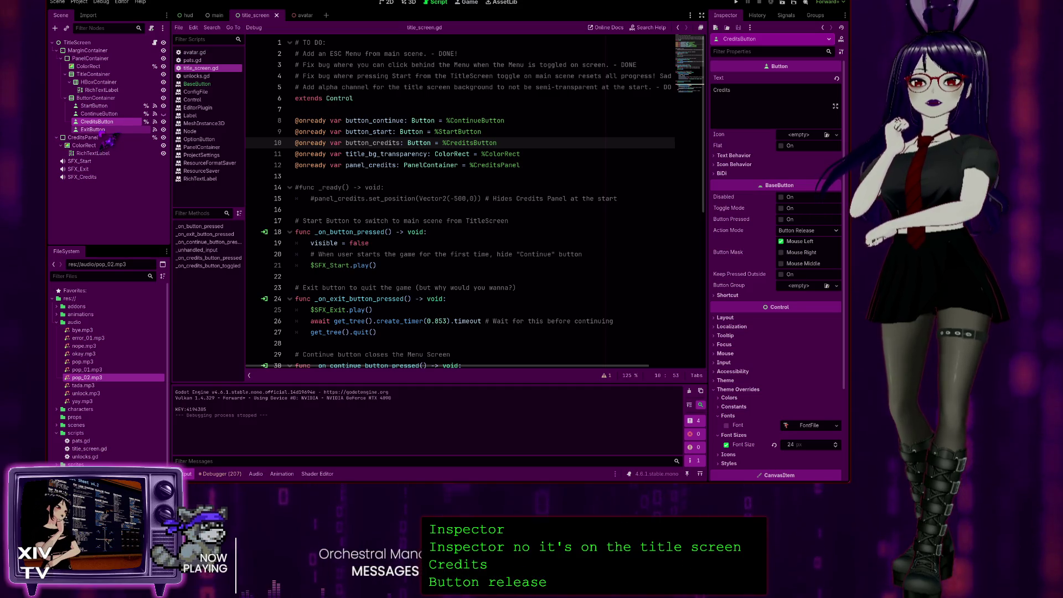
click(110, 114)
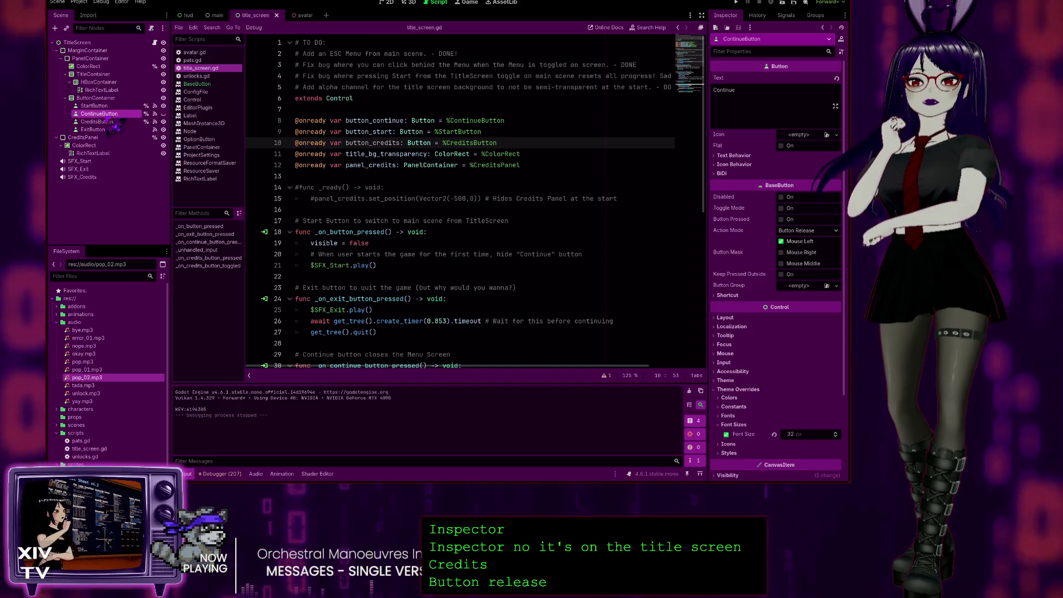
click(819, 17)
click(786, 16)
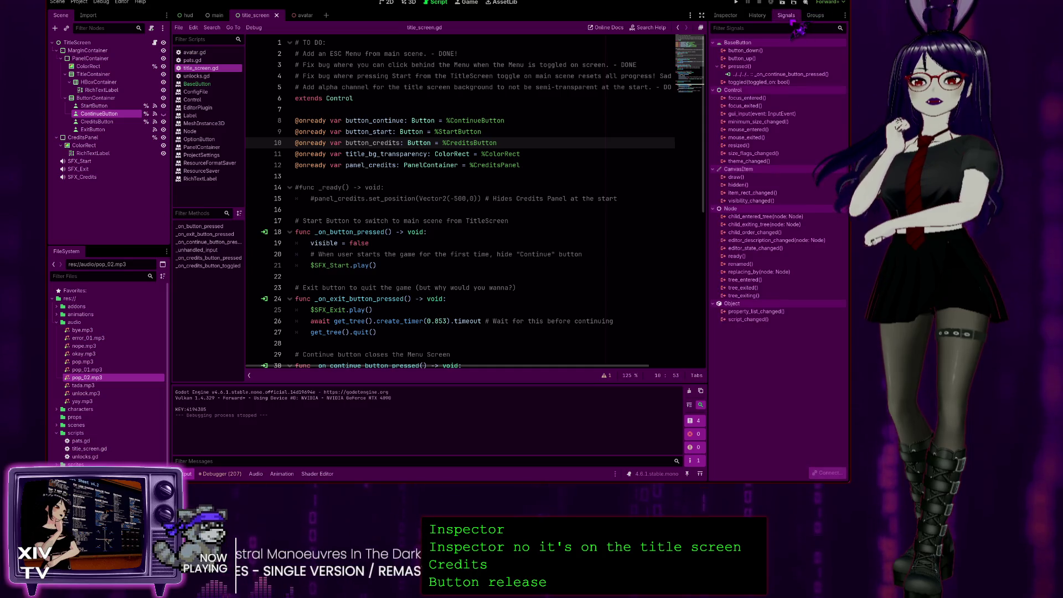
click(758, 16)
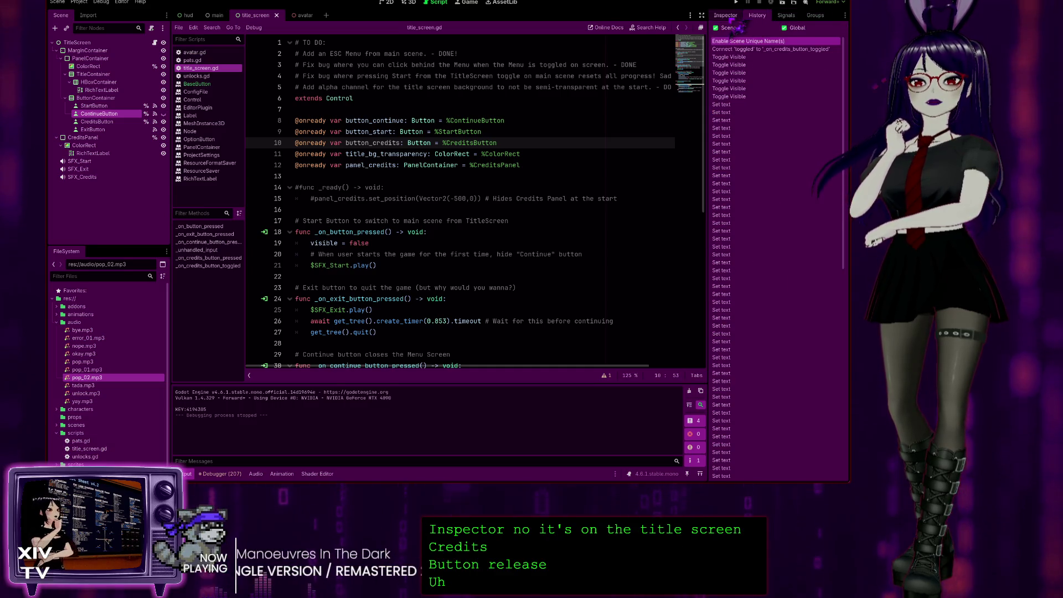
click(725, 16)
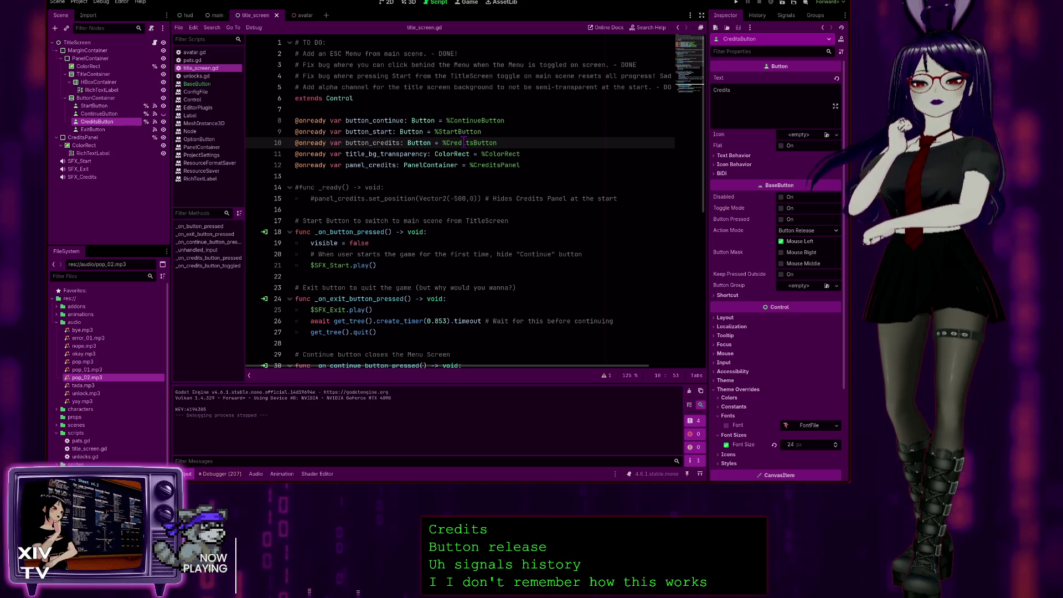
click(221, 474)
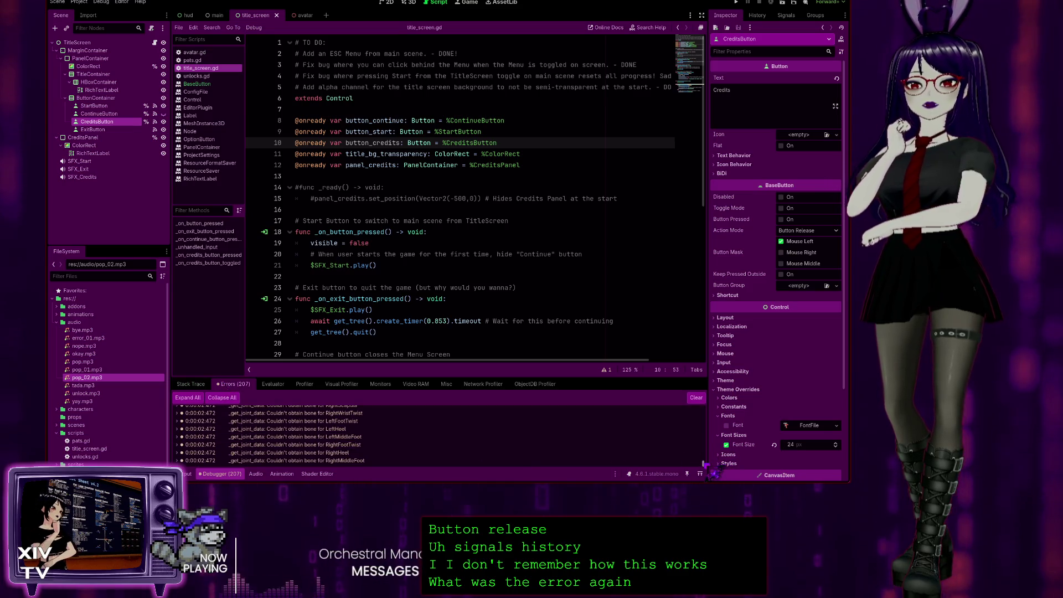
- Jump to the _on_credits_button_toggled function from the CreditsButton's signal connections
drag(706, 465, 710, 387)
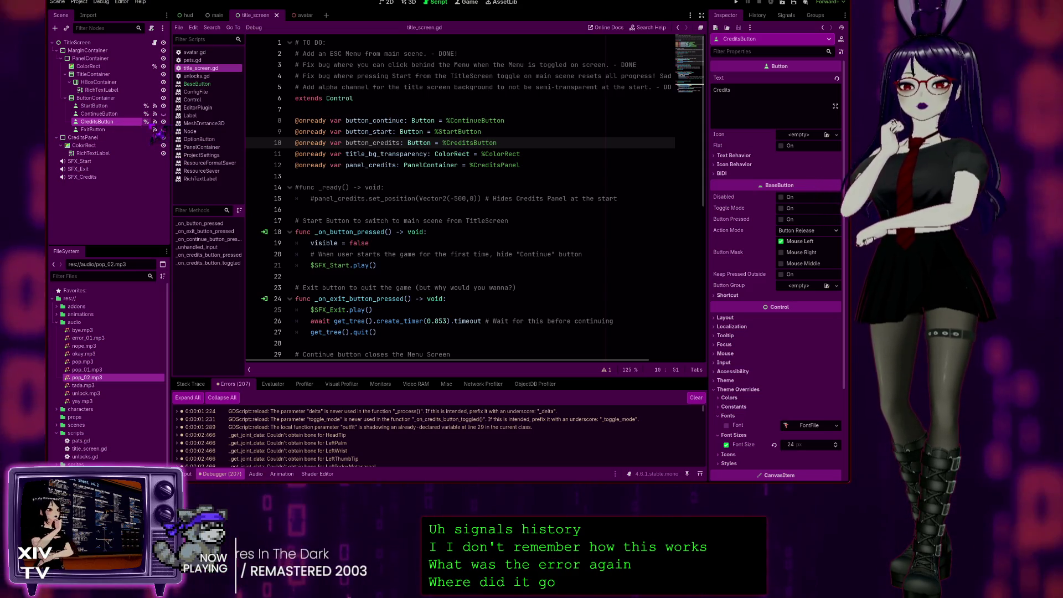
click(155, 121)
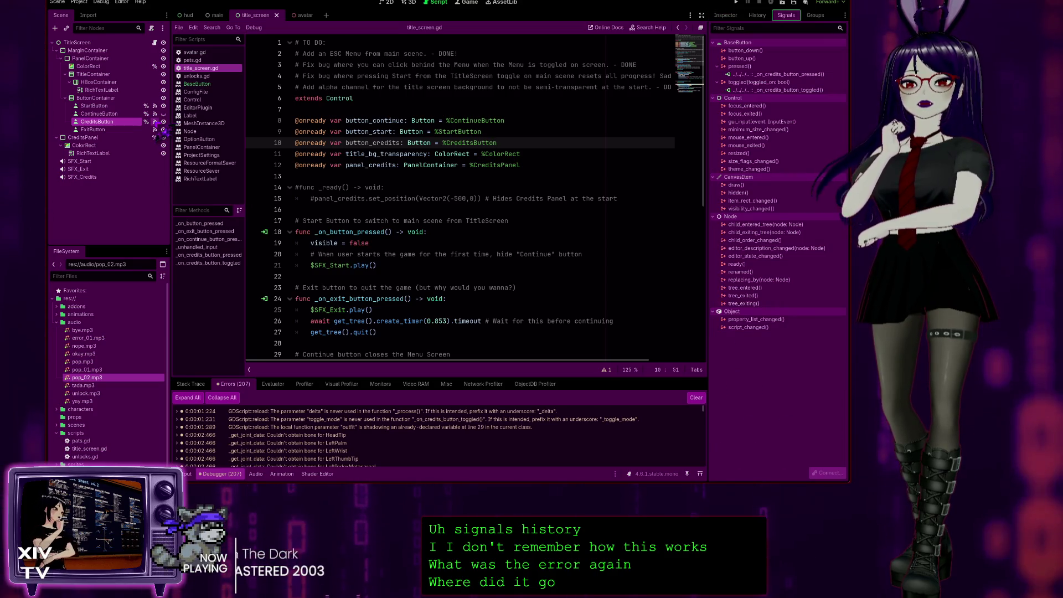
double_click(805, 90)
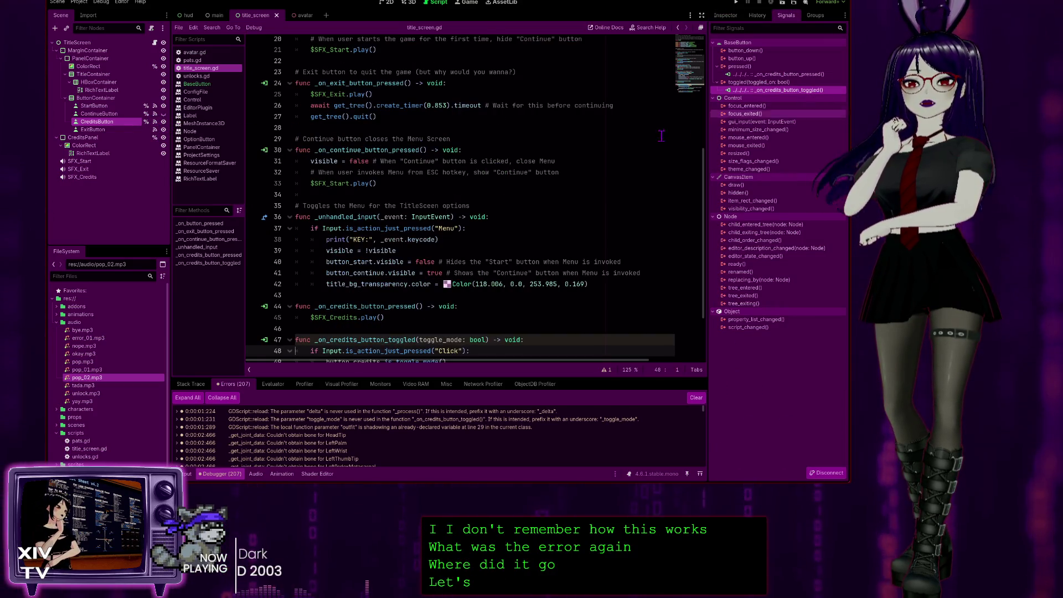
- Comment out _on_credits_button_pressed on lines 44–45 with Ctrl+K and run the game
scroll(532, 260, down, 2)
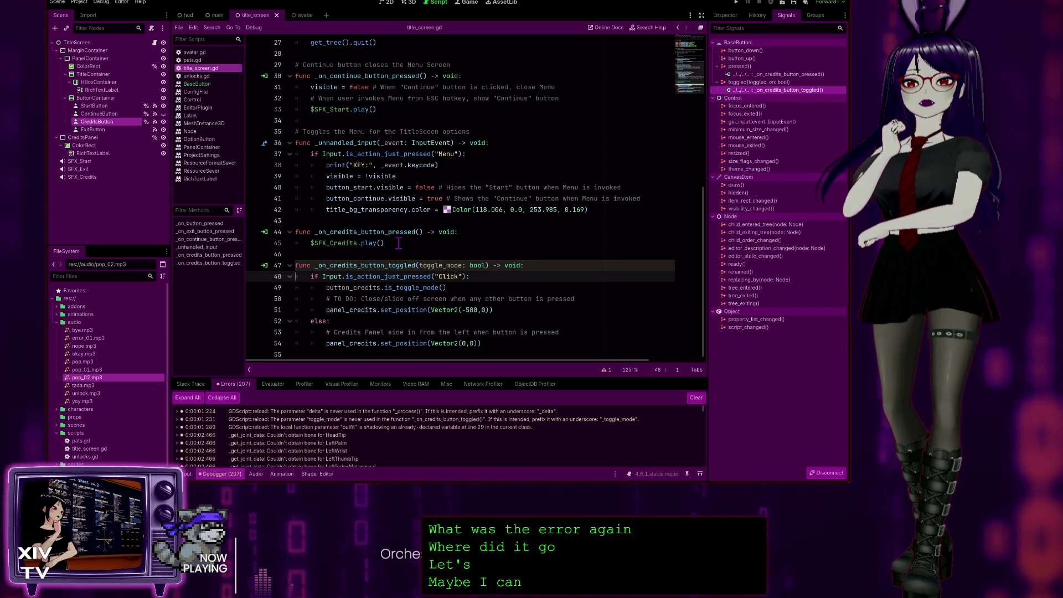
drag(398, 244, 270, 235)
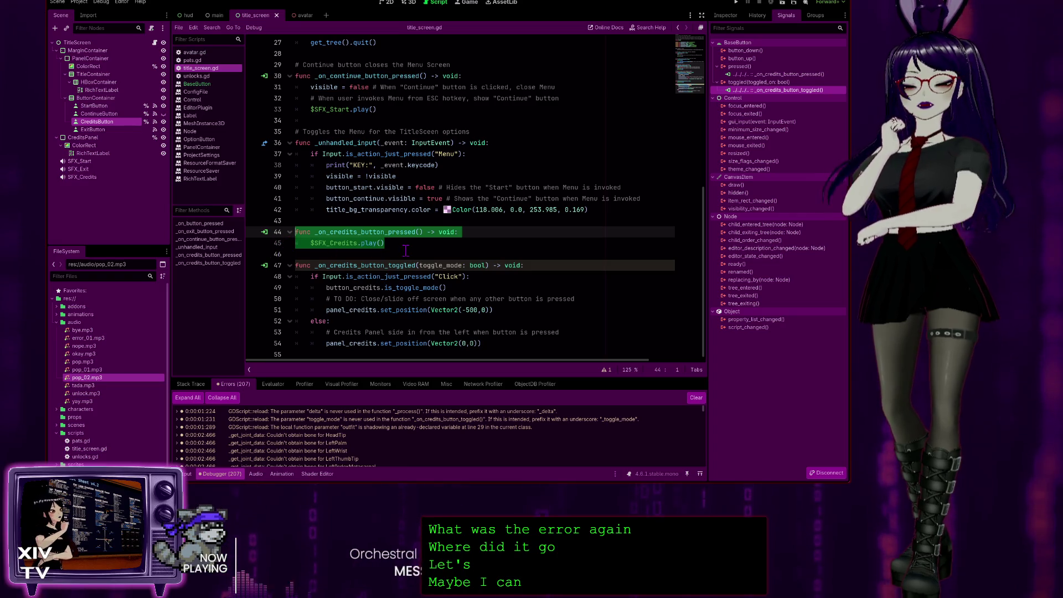
key(ctrl+k)
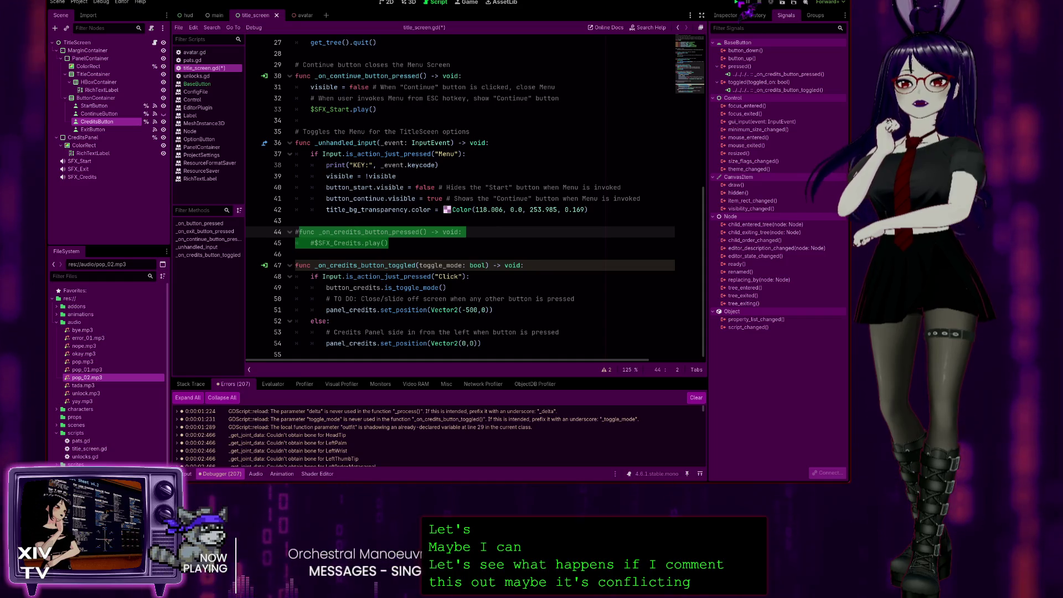
key(F5)
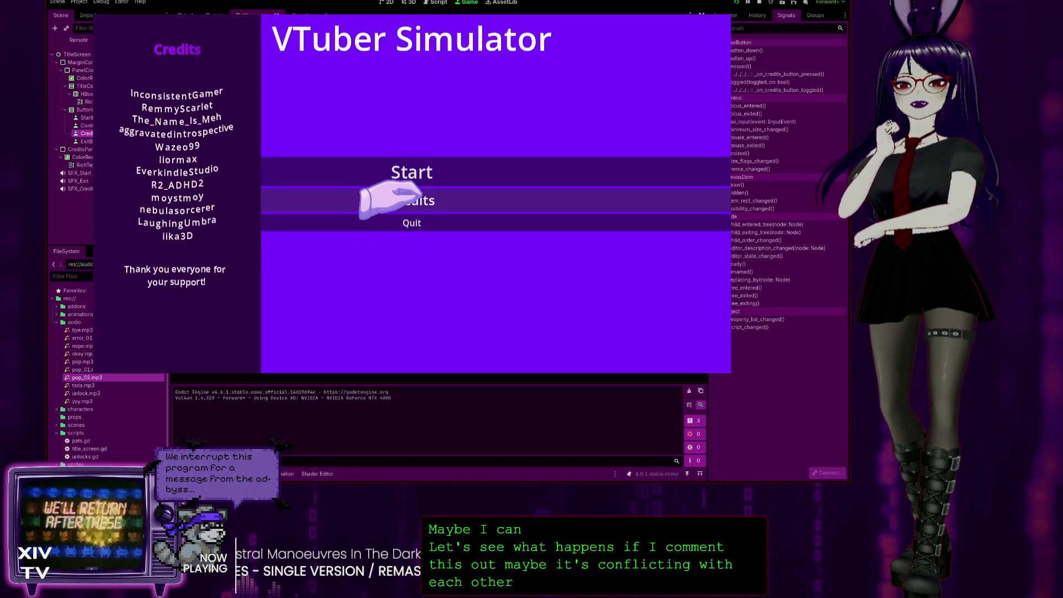
- Stop the game with F8 and scroll through title_screen.gd around the exit function
key(F8)
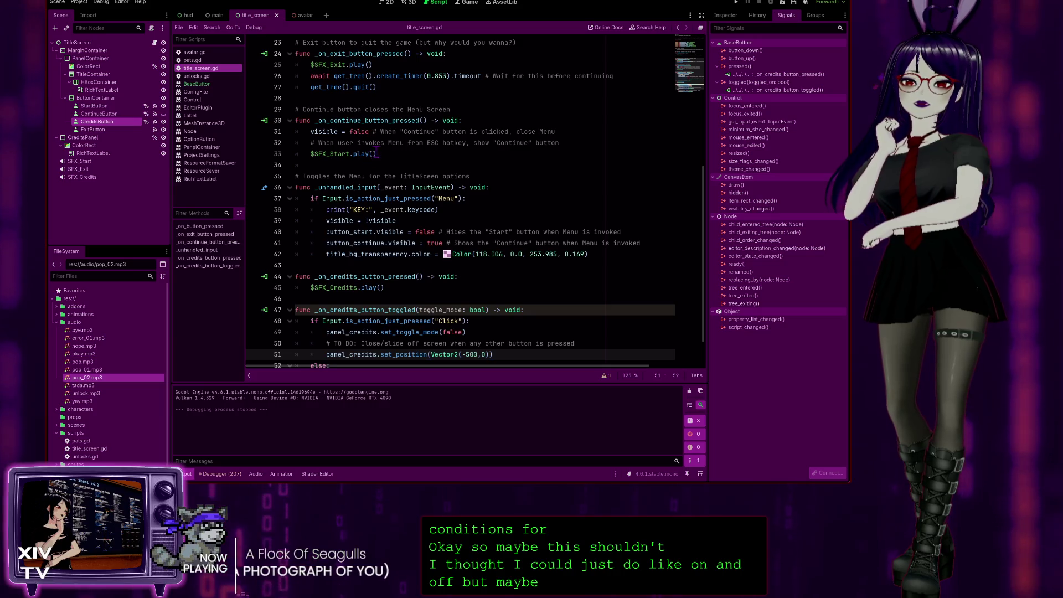
scroll(382, 162, up, 1)
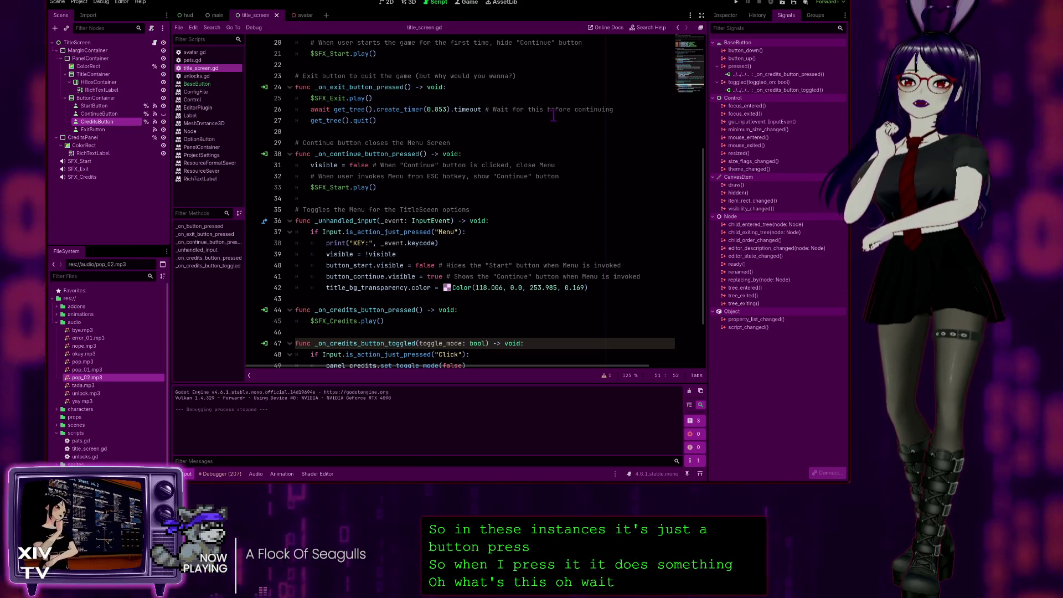
click(393, 120)
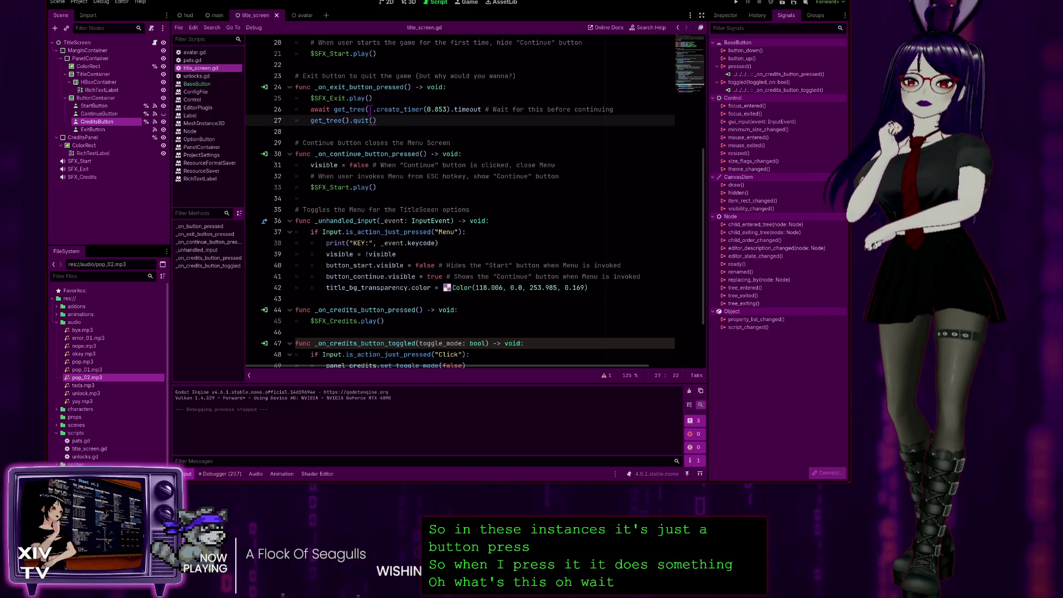
scroll(377, 114, up, 1)
scroll(381, 145, up, 2)
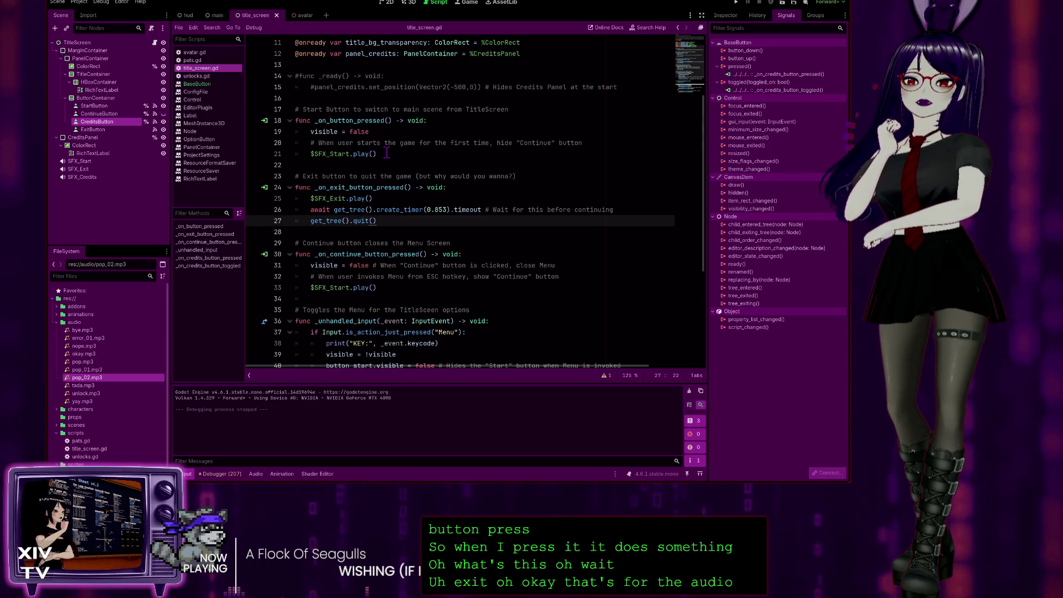
scroll(383, 150, up, 1)
scroll(370, 137, down, 3)
scroll(387, 130, down, 3)
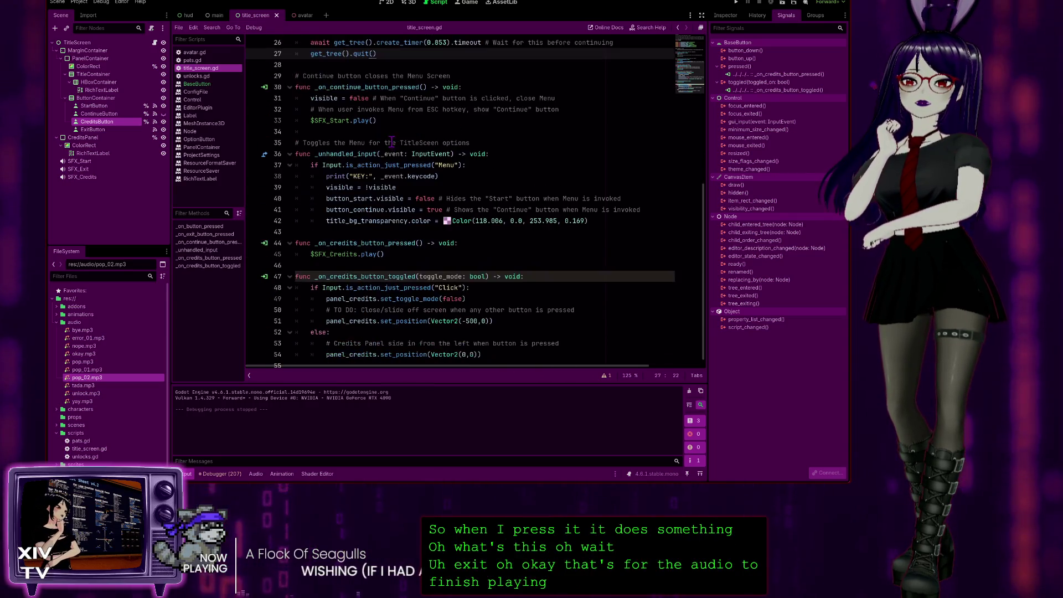
scroll(398, 133, down, 1)
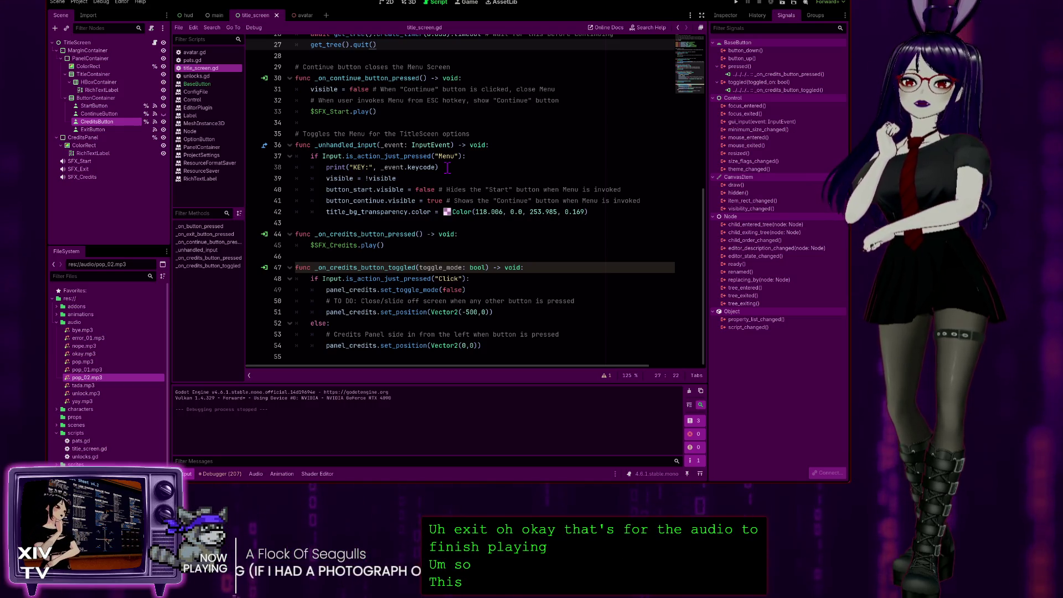
click(430, 168)
click(488, 155)
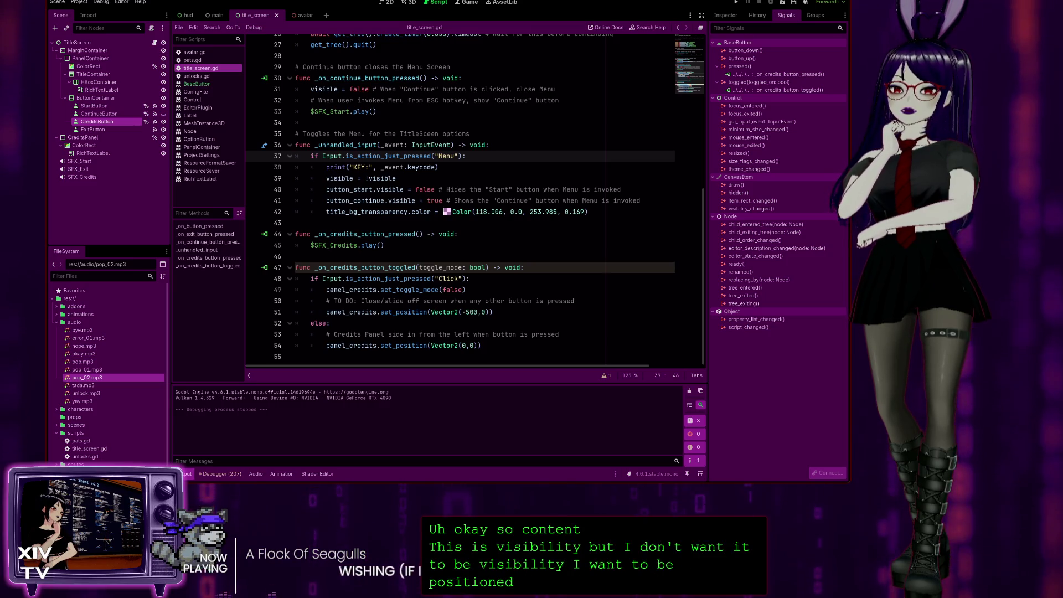
- Uncomment the _ready function on lines 14–15 and put the caret at the end of func _ready()
scroll(459, 200, up, 3)
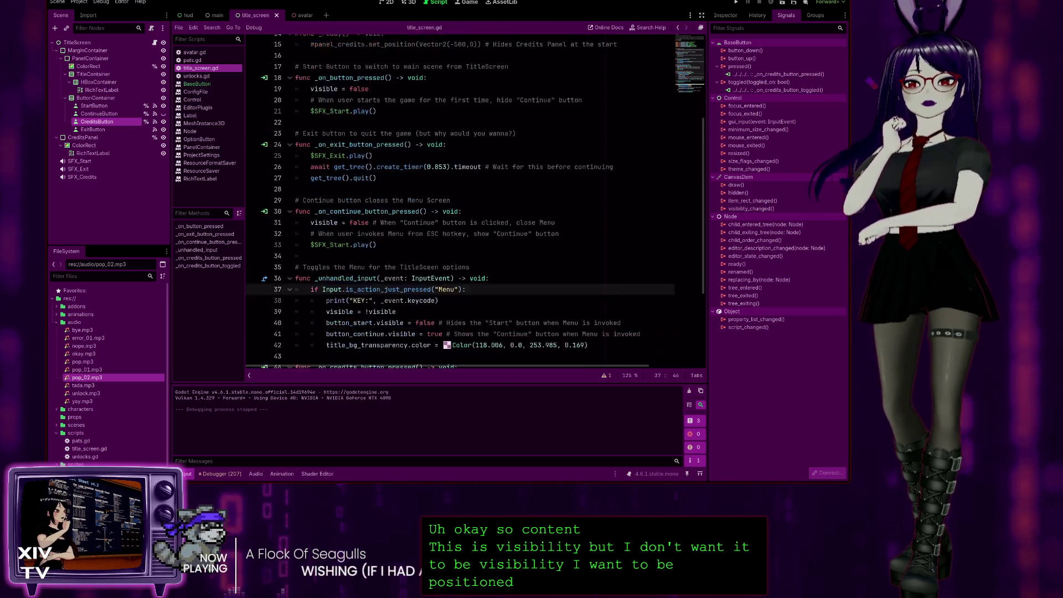
scroll(459, 200, up, 6)
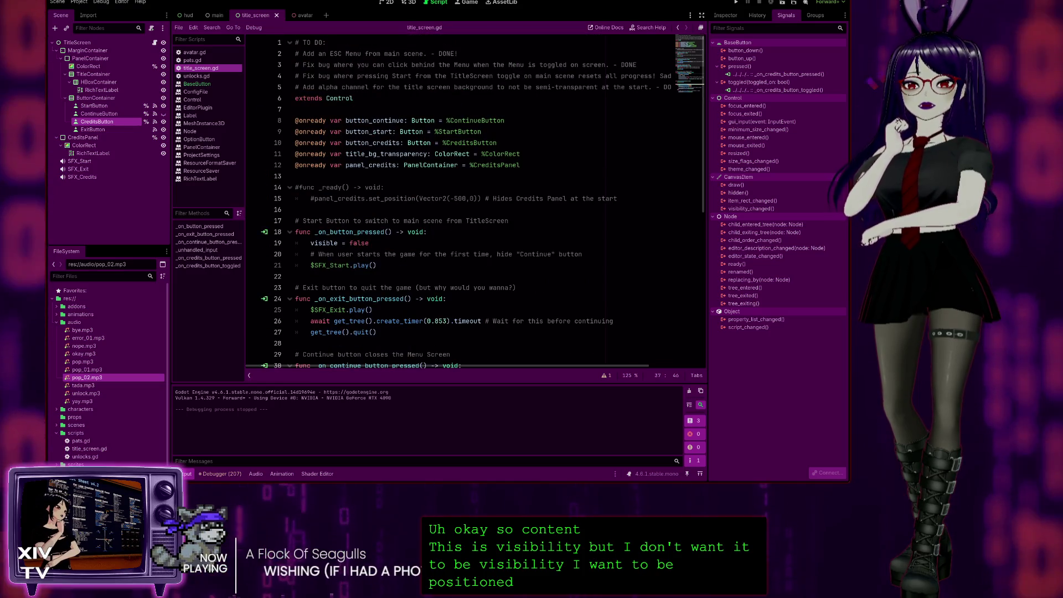
drag(617, 199, 270, 188)
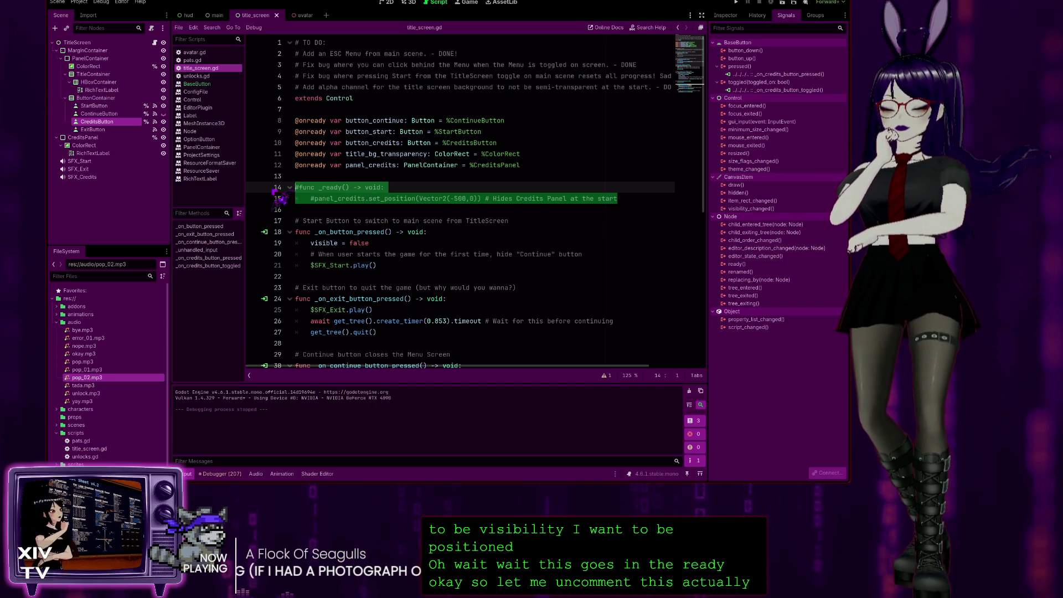
key(ctrl+k)
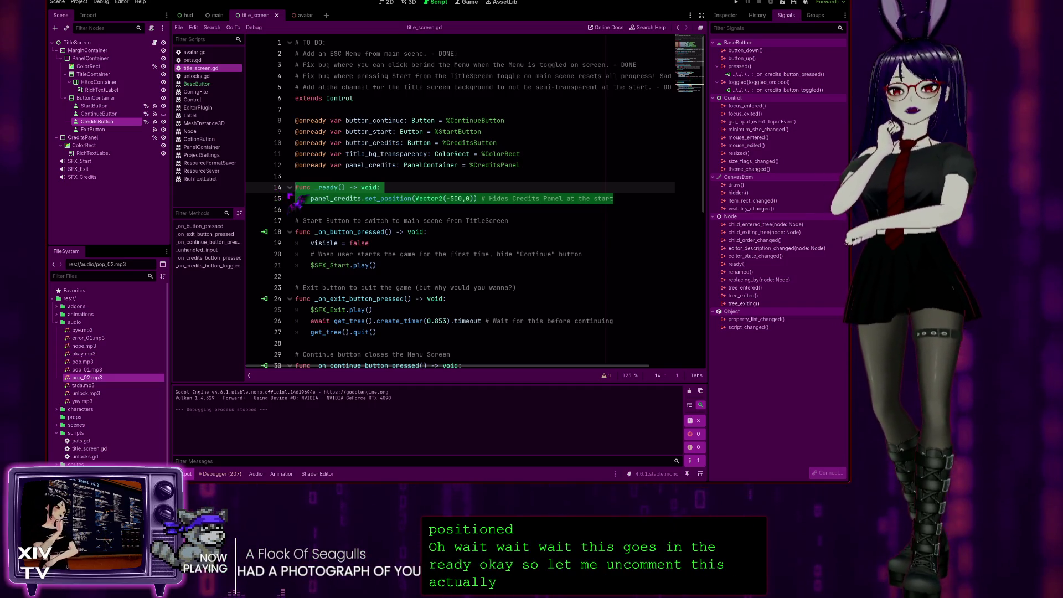
click(626, 199)
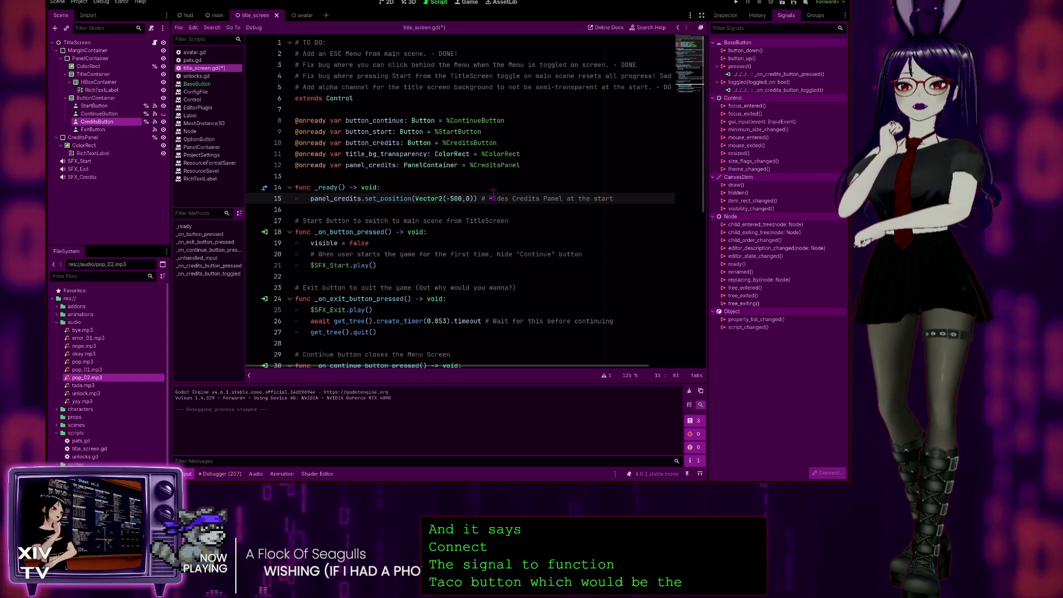
click(430, 187)
- Write a new _ready line button_credits.toggled.connect() using autocomplete
key(Return)
text(button)
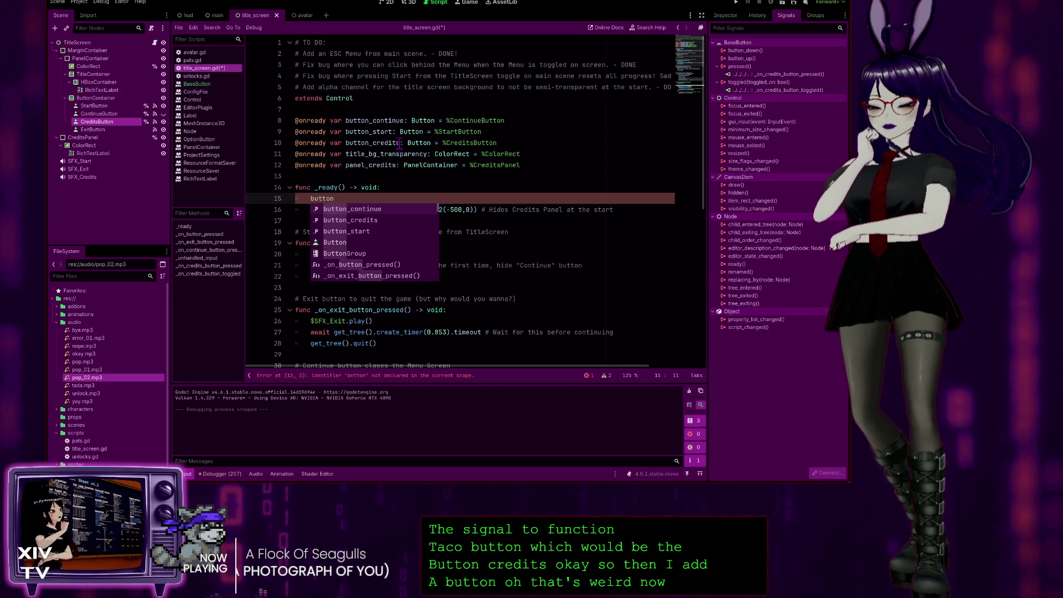
text(_)
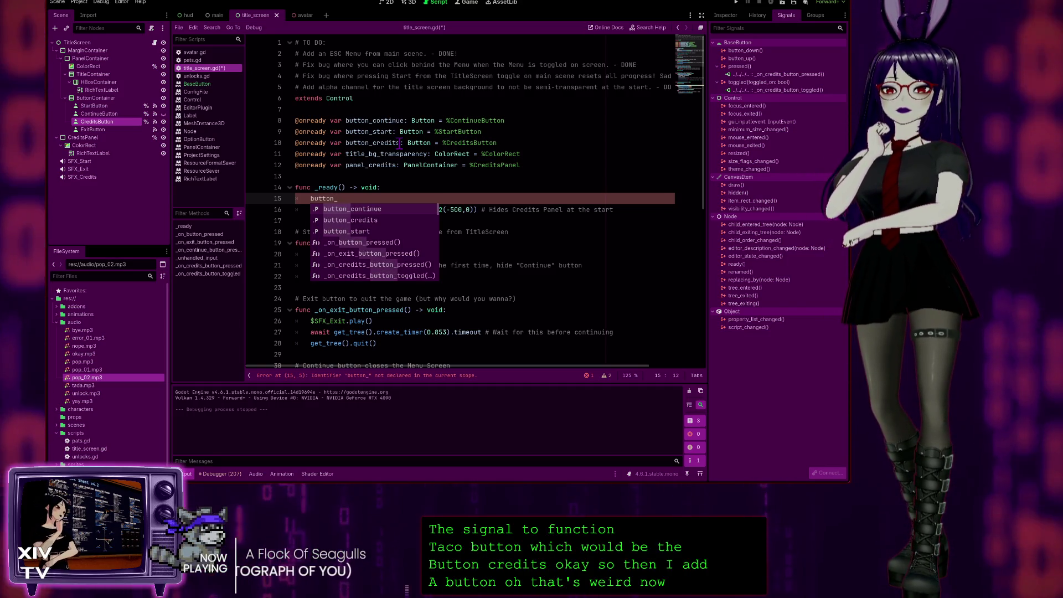
key(Return)
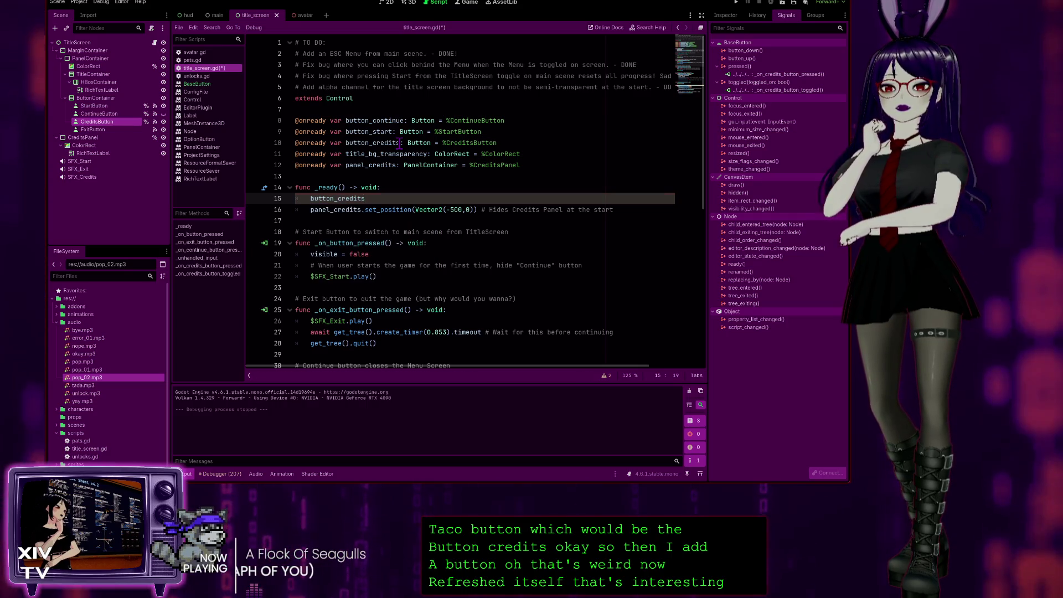
text(.)
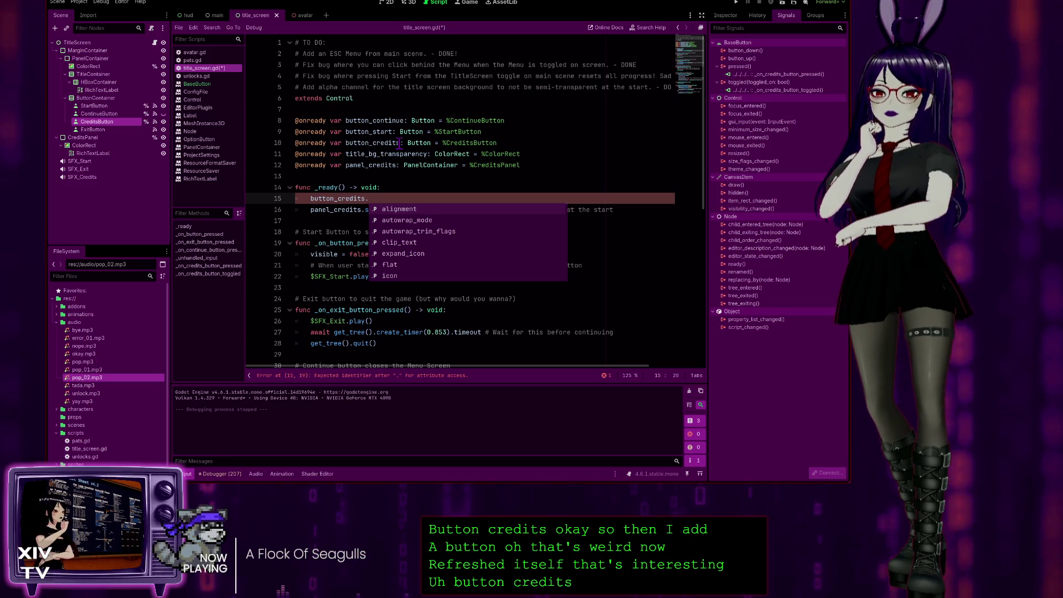
text(to)
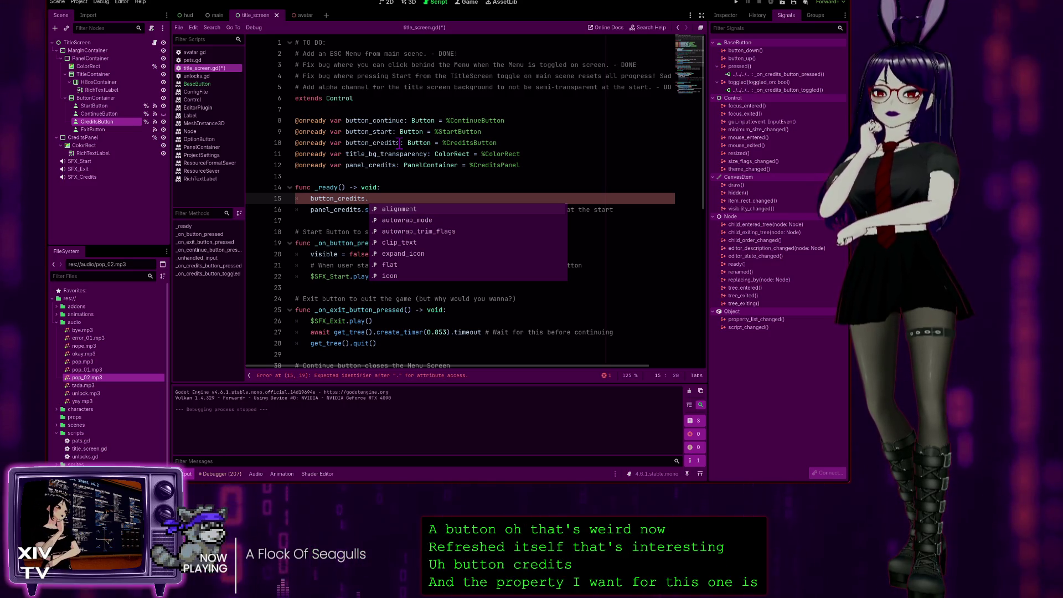
text(ggled)
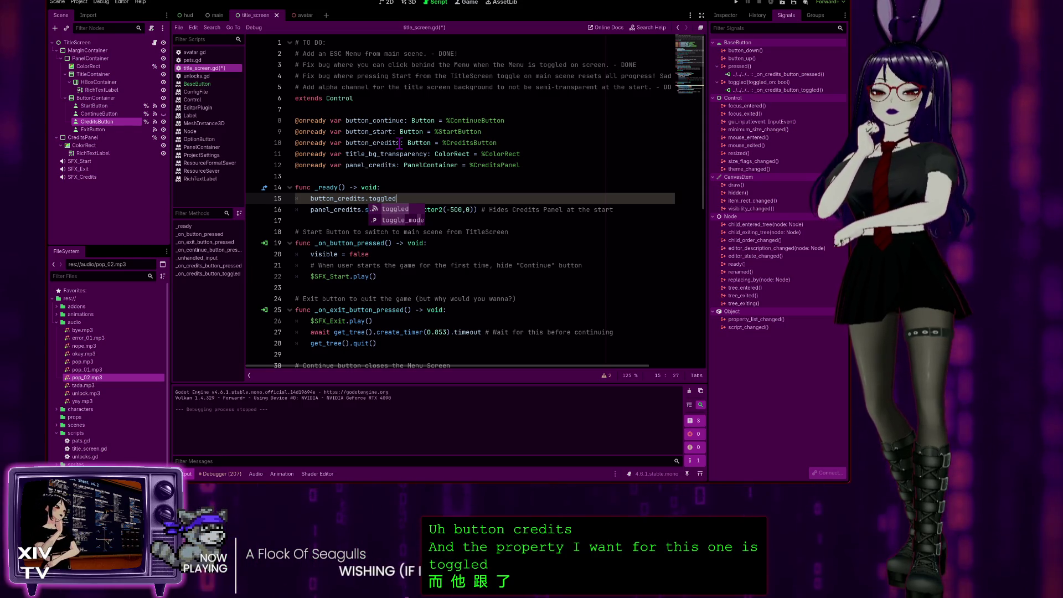
key(Escape)
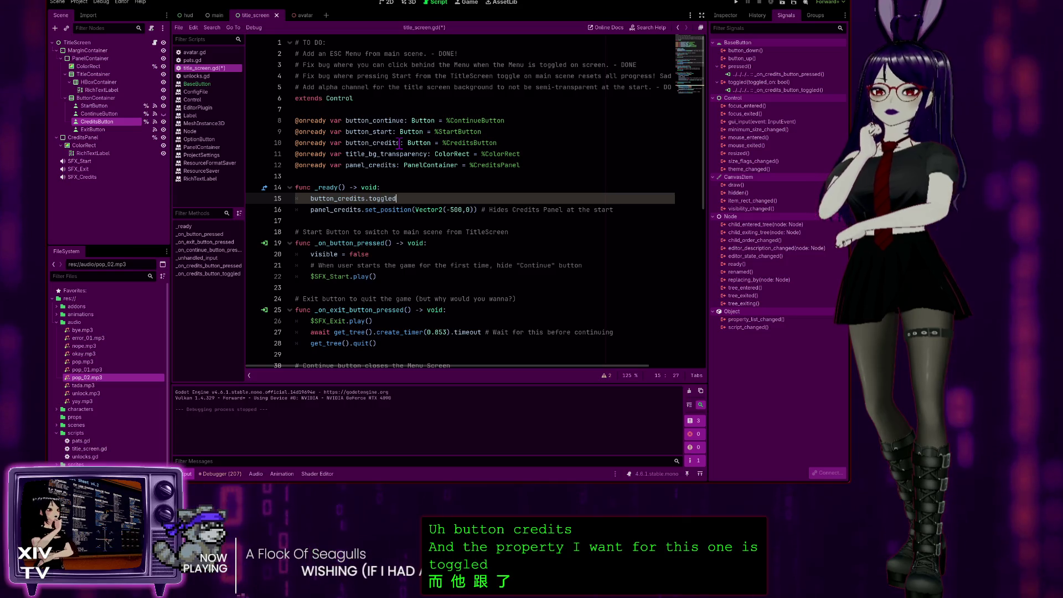
text(.)
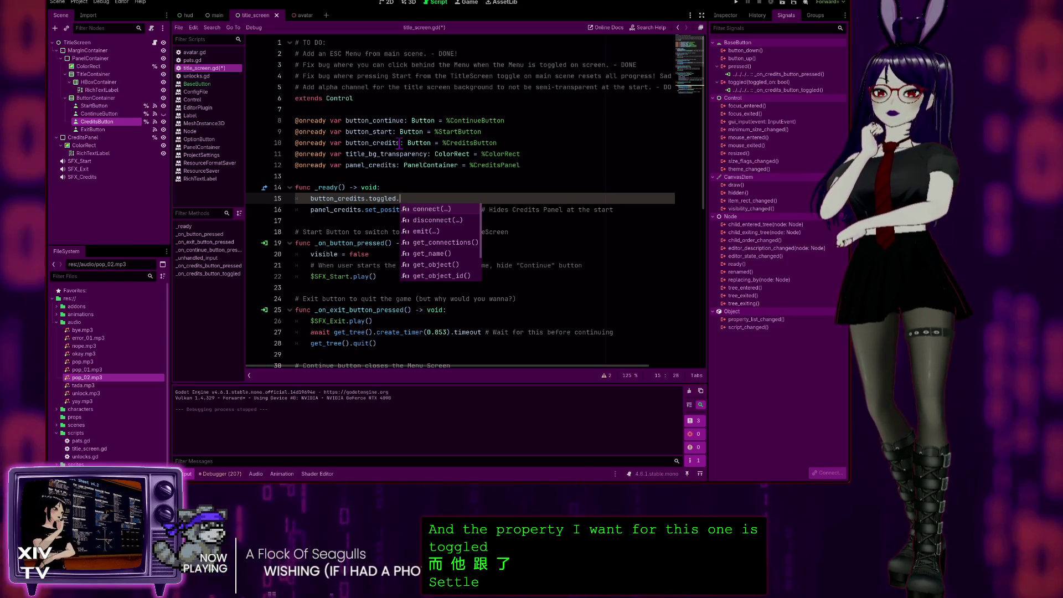
text(cinn)
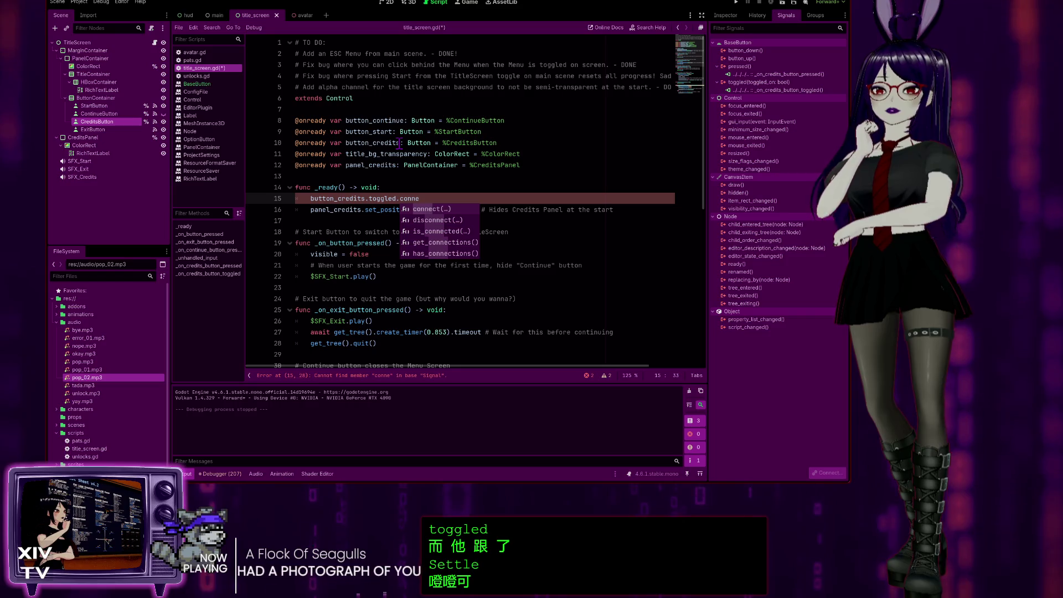
key(Return)
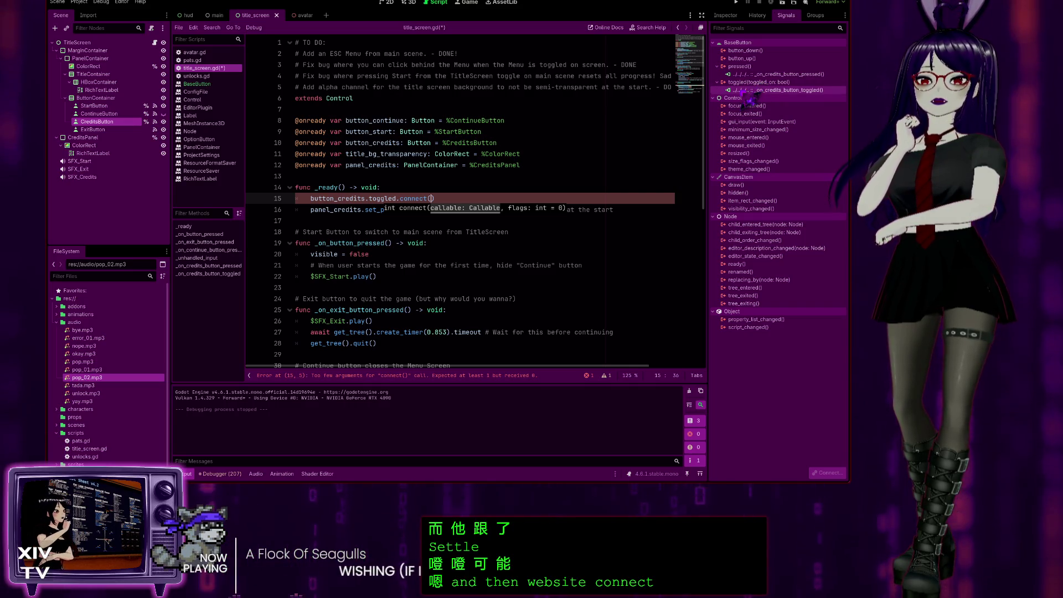
- Pass _on_credits_button_toggled into connect(), after checking the toggled signal in the Signals dock
click(744, 90)
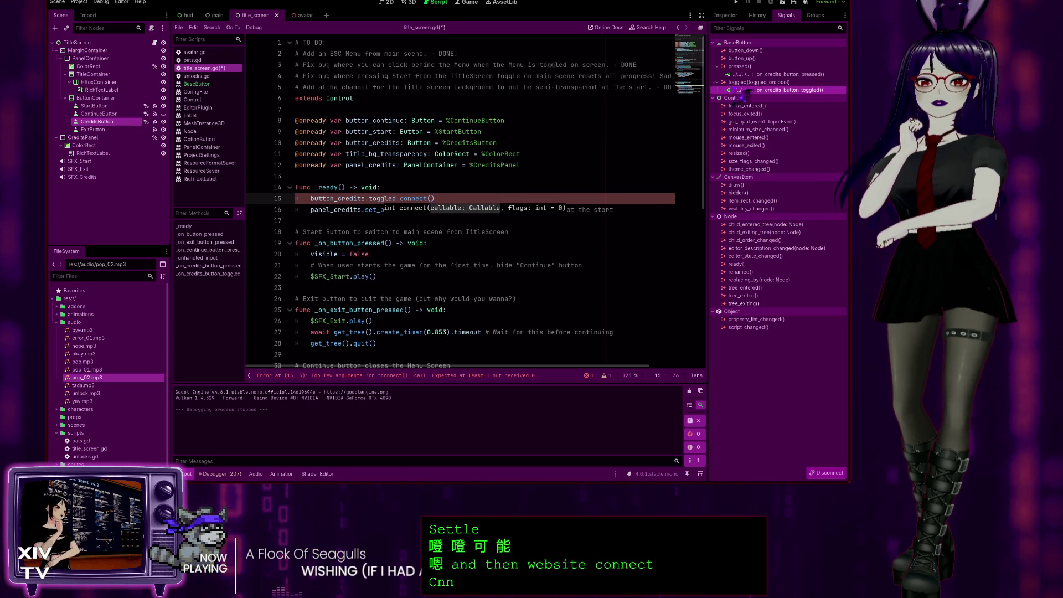
click(744, 82)
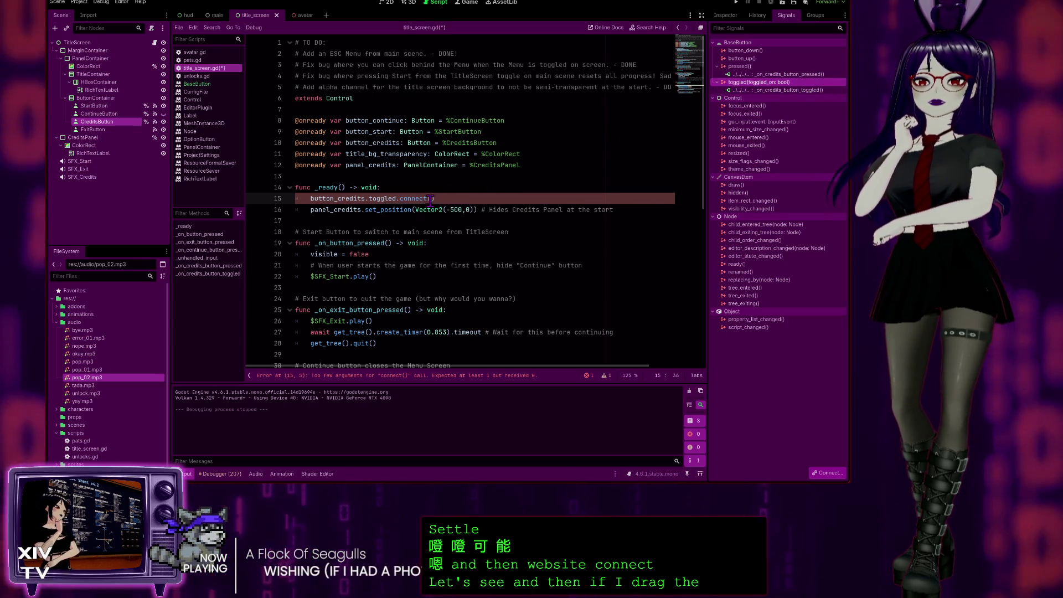
text(_)
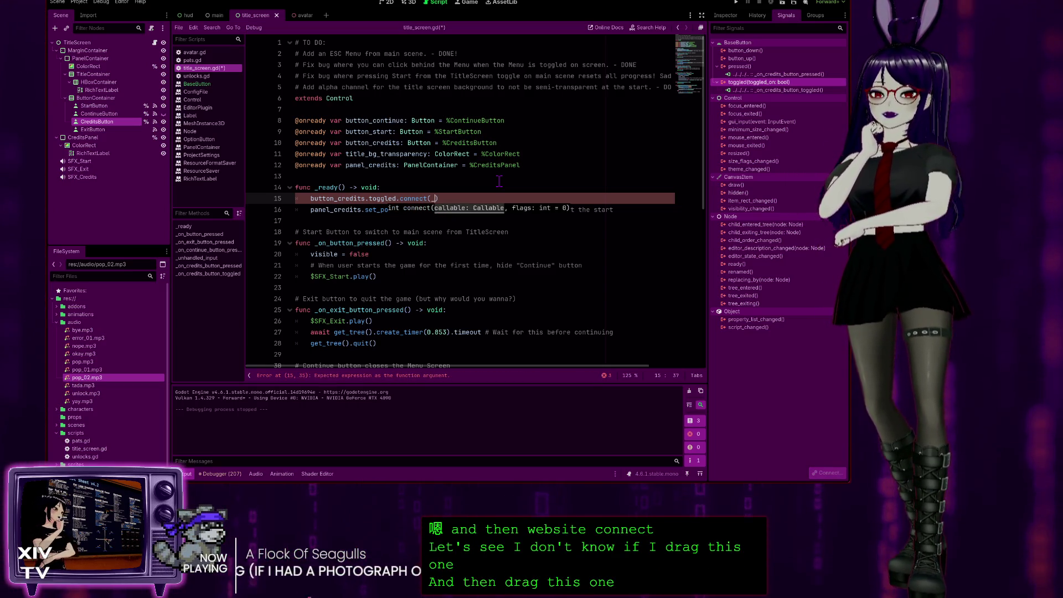
scroll(524, 243, down, 8)
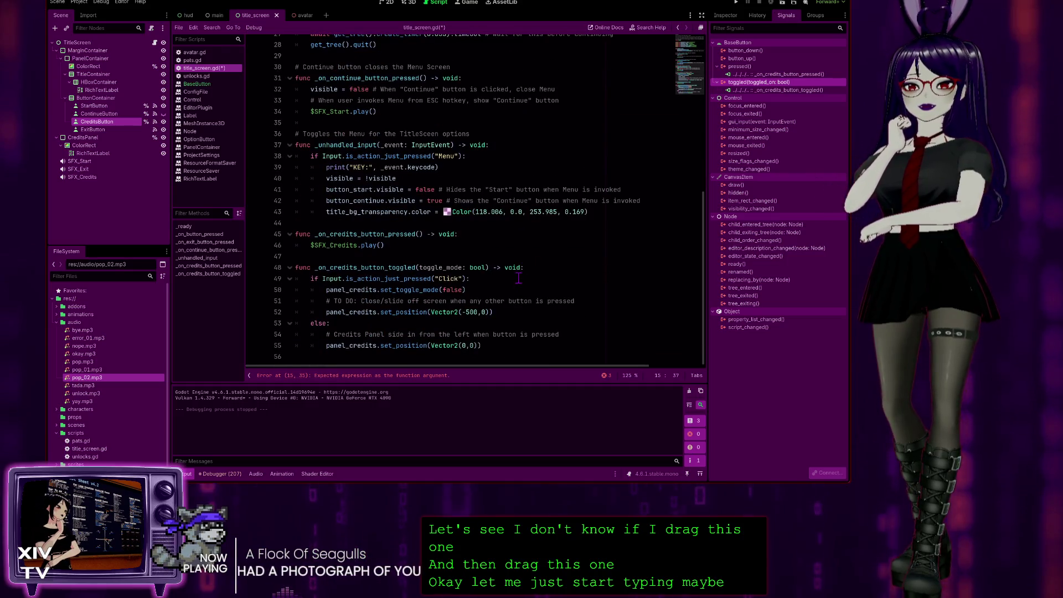
scroll(585, 238, up, 8)
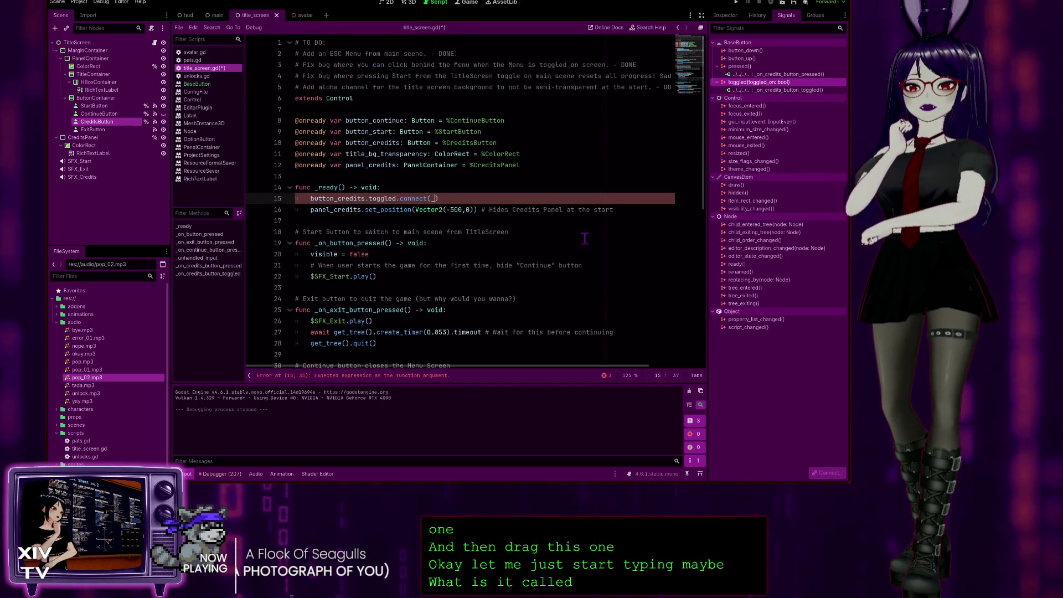
text(on)
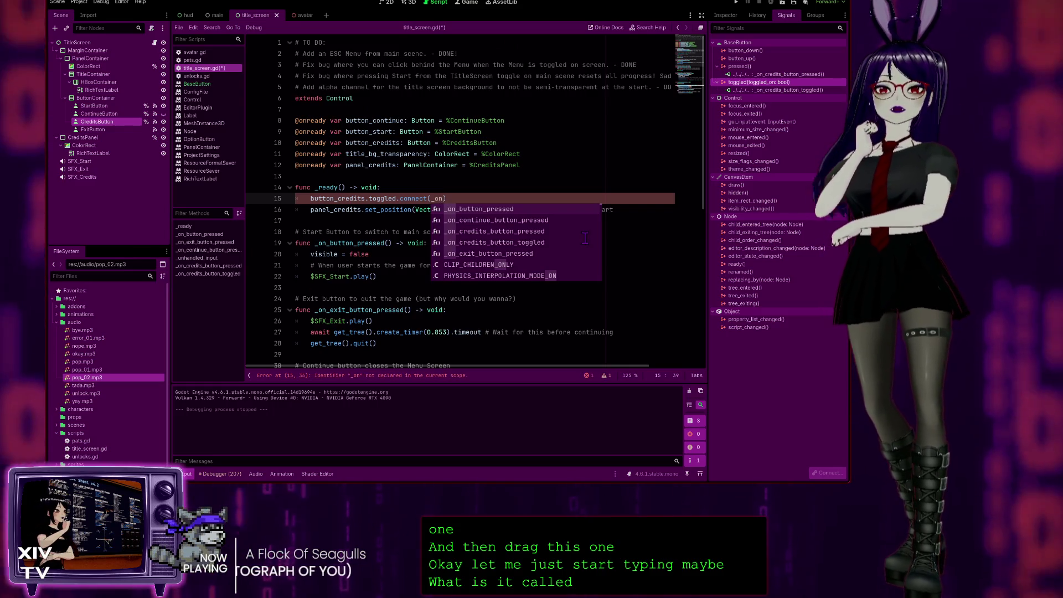
key(Down)
key(Down)
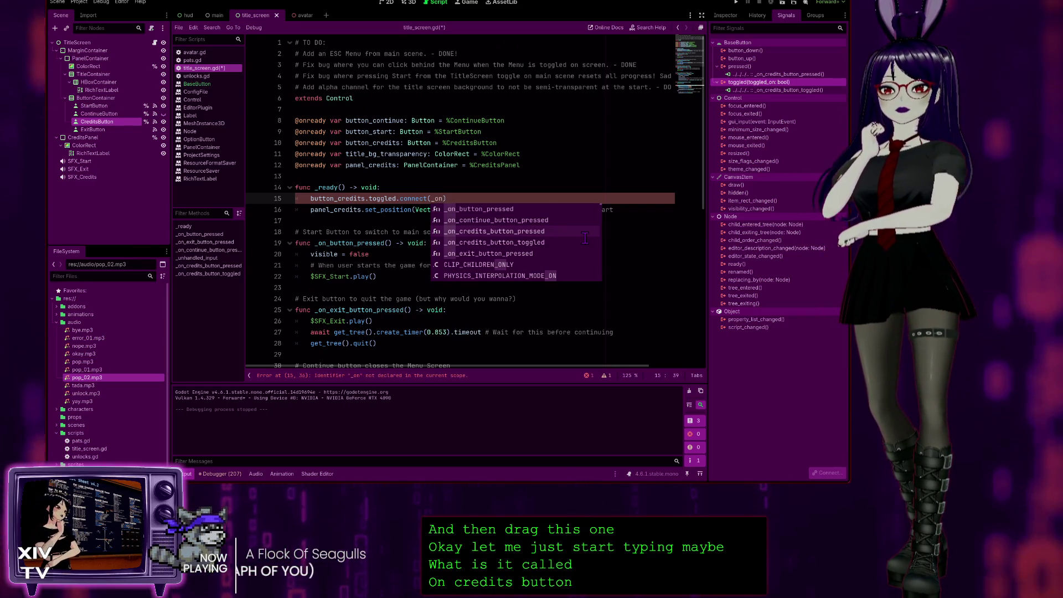
key(Down)
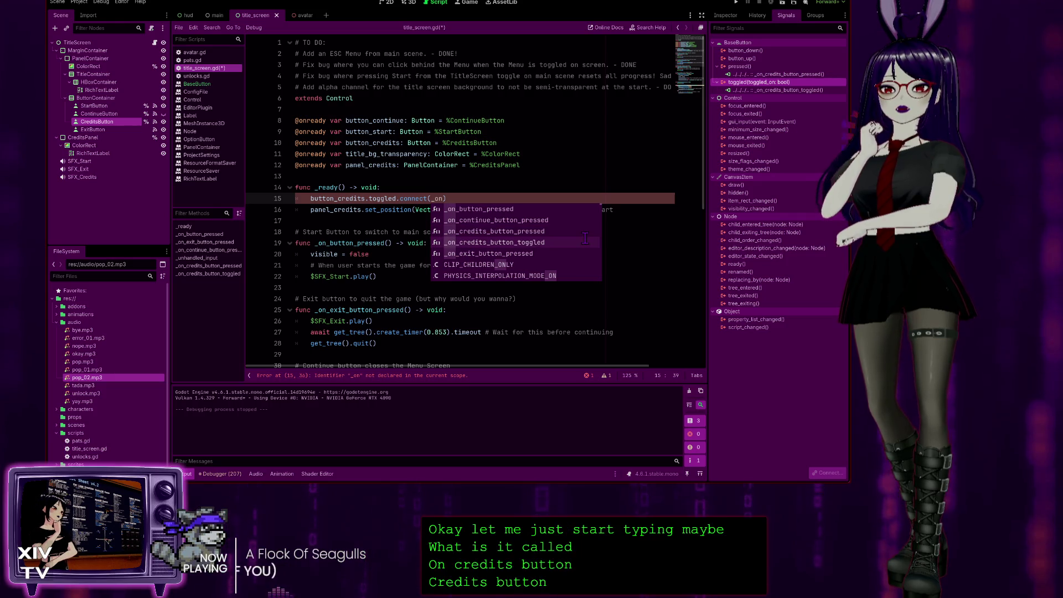
key(Return)
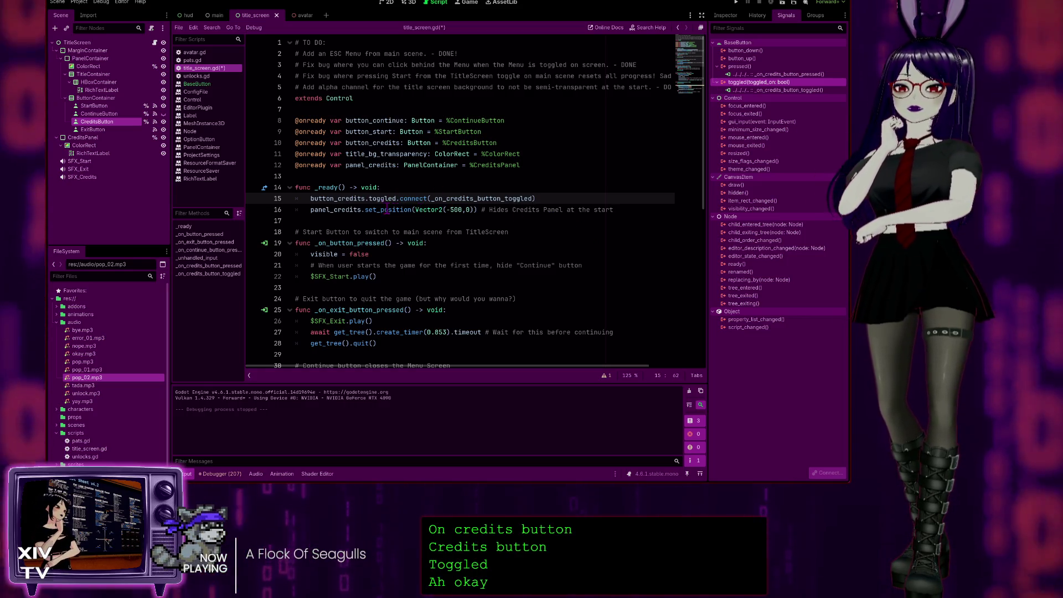
- Comment out line 16 of _ready, which hides the credits panel
key(End)
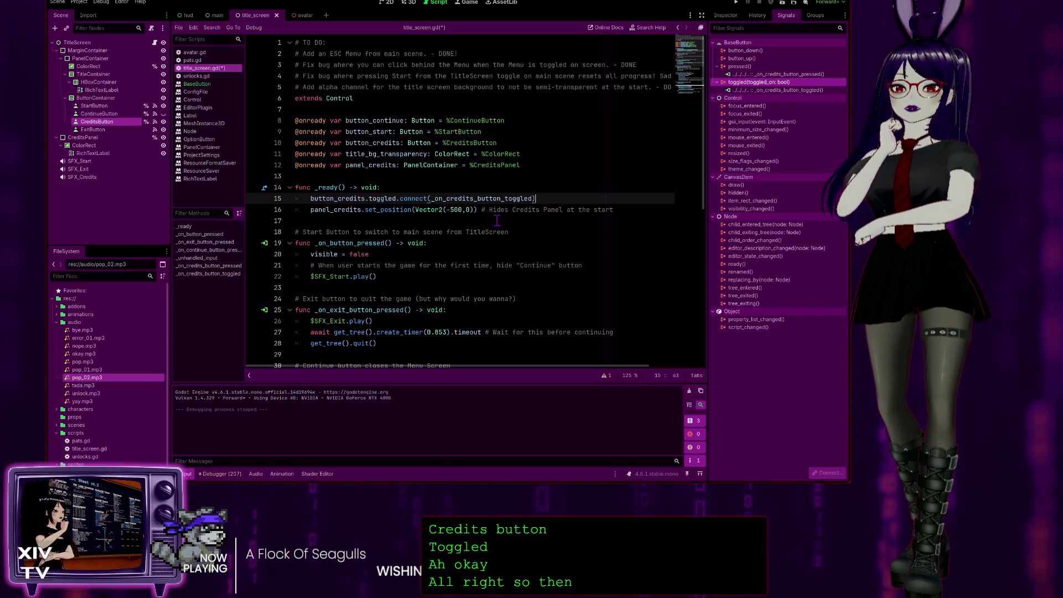
drag(621, 208, 288, 211)
key(ctrl+k)
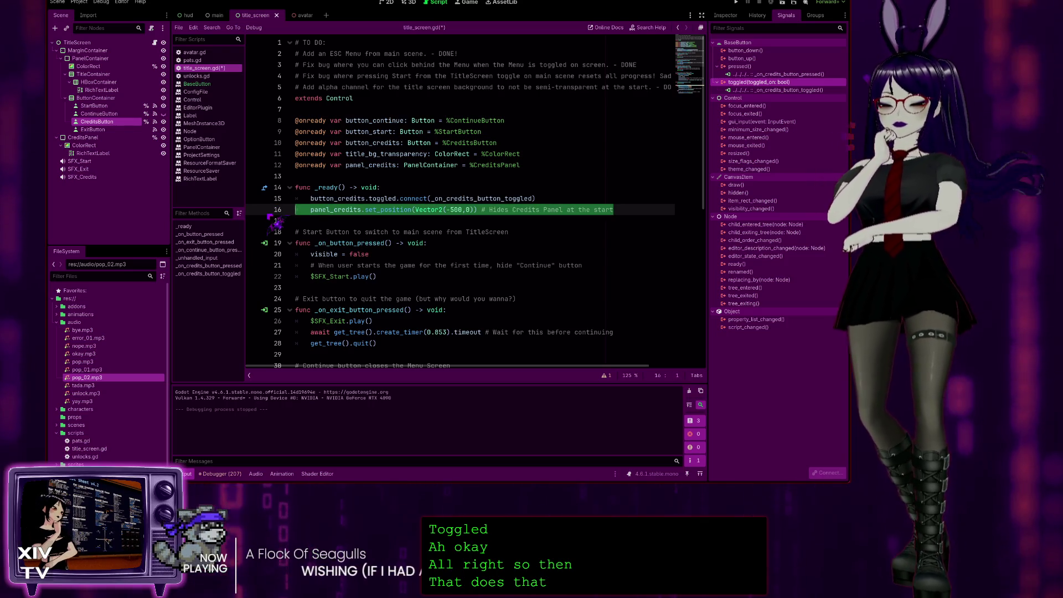
- Review the toggled handler's else branch and signature, the pressed handler, and the Click check on line 49
scroll(524, 237, down, 9)
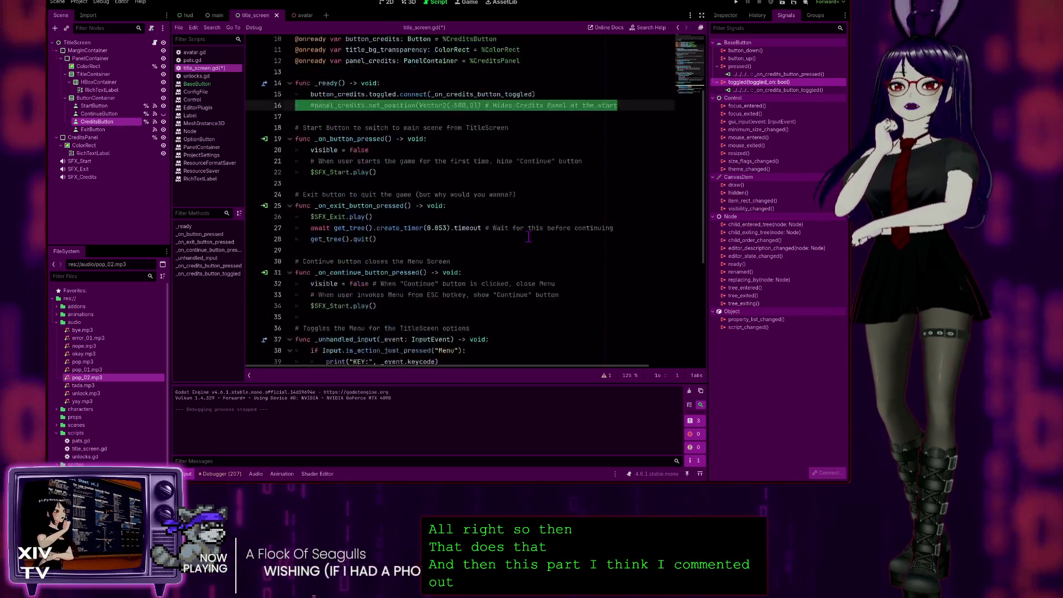
click(439, 322)
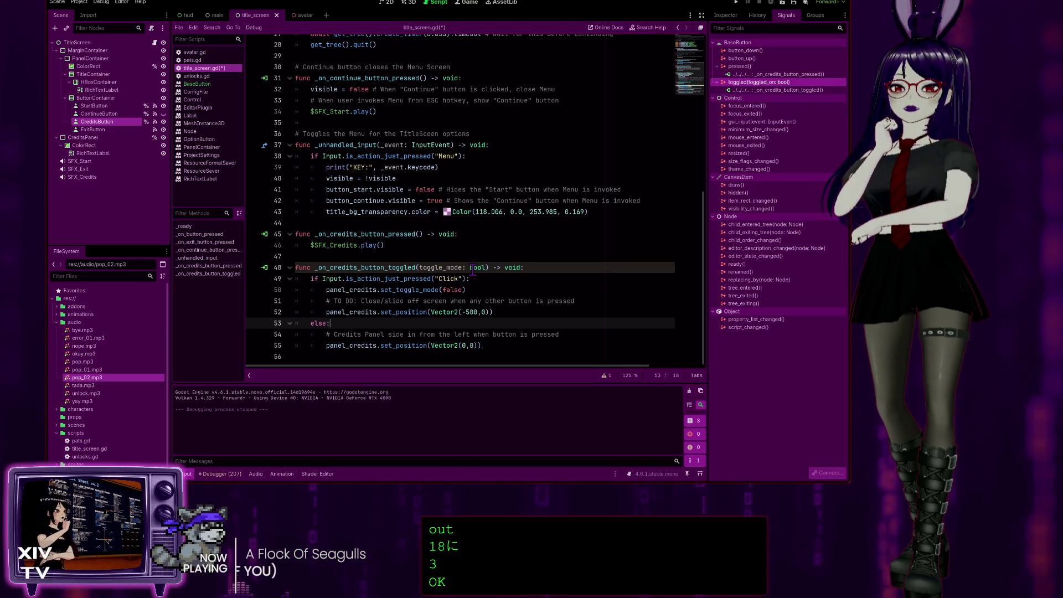
click(456, 268)
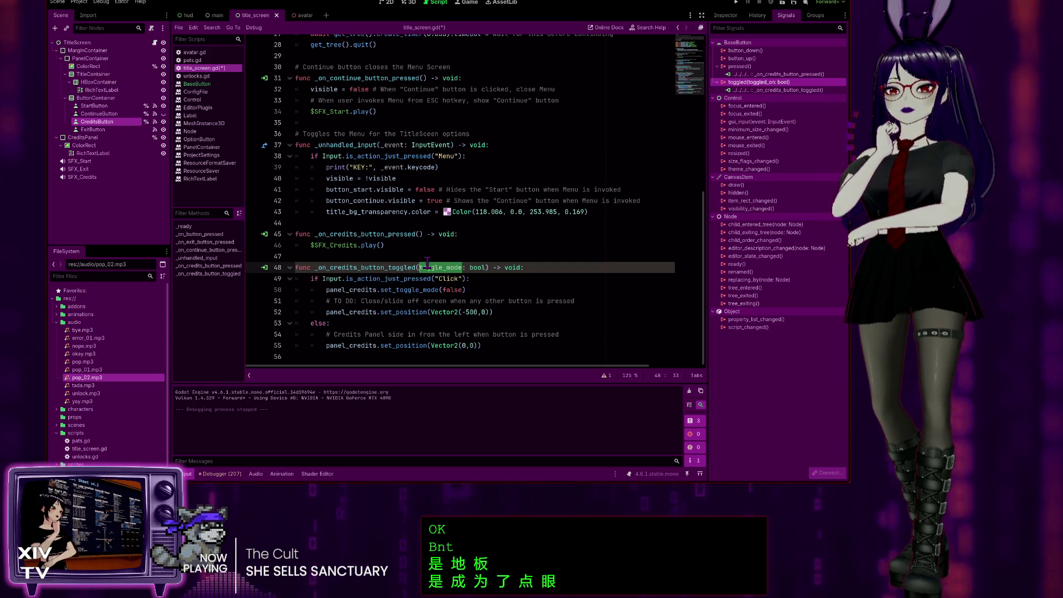
click(396, 234)
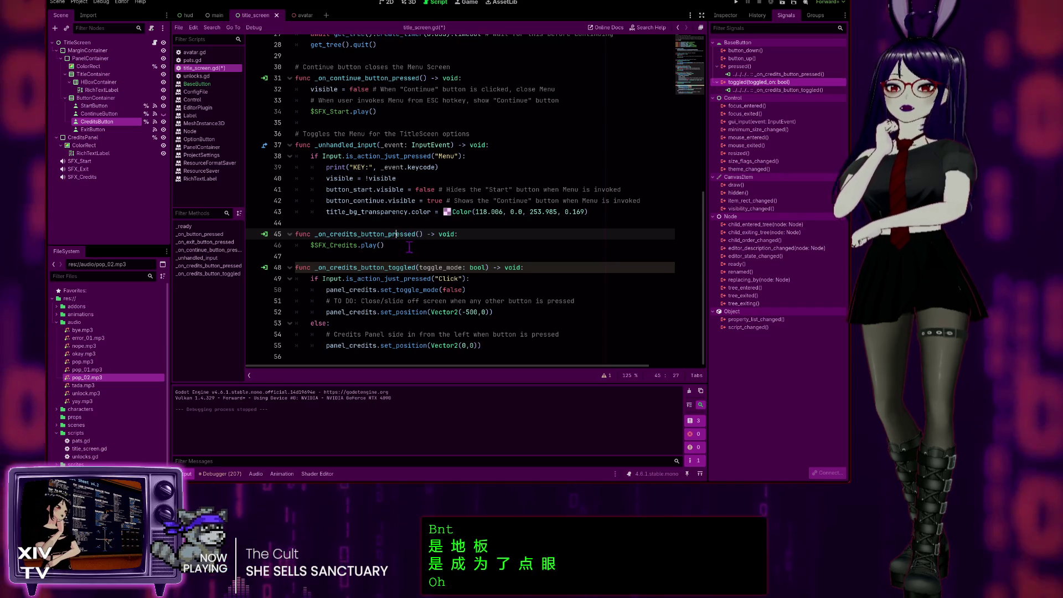
click(438, 278)
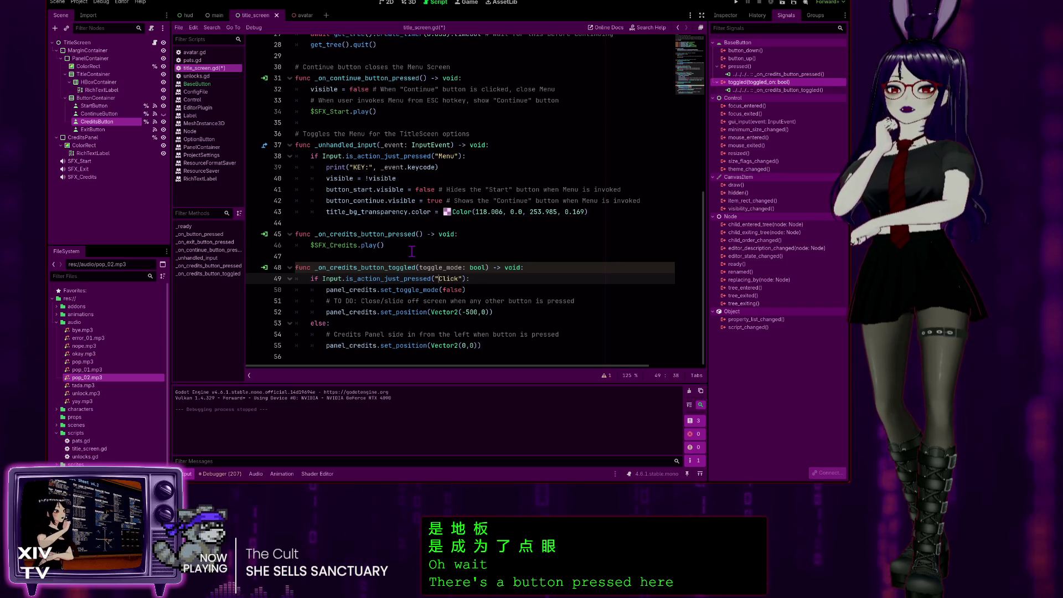
click(463, 267)
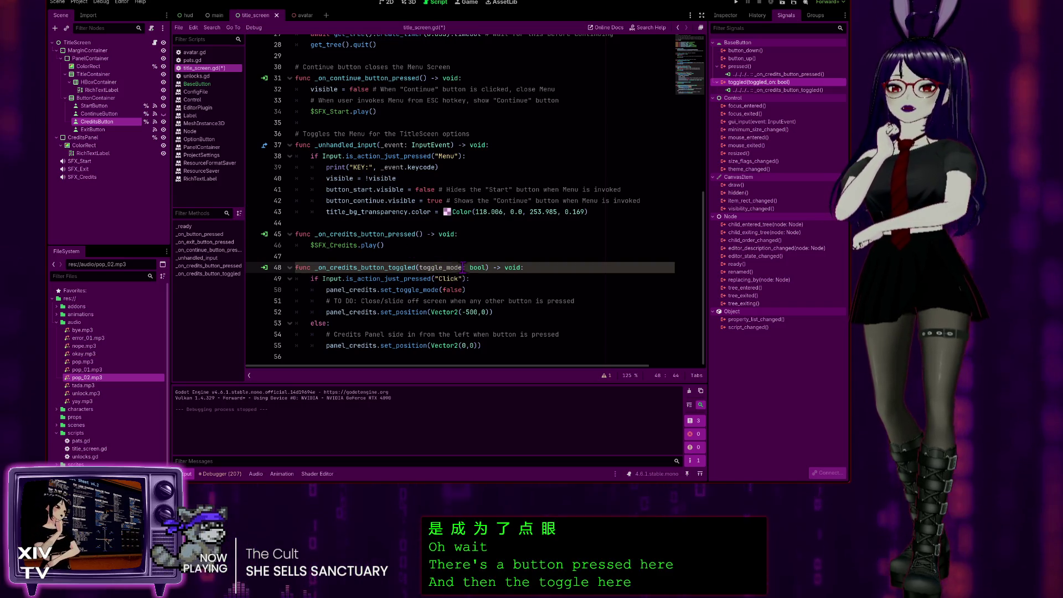
drag(448, 268, 418, 265)
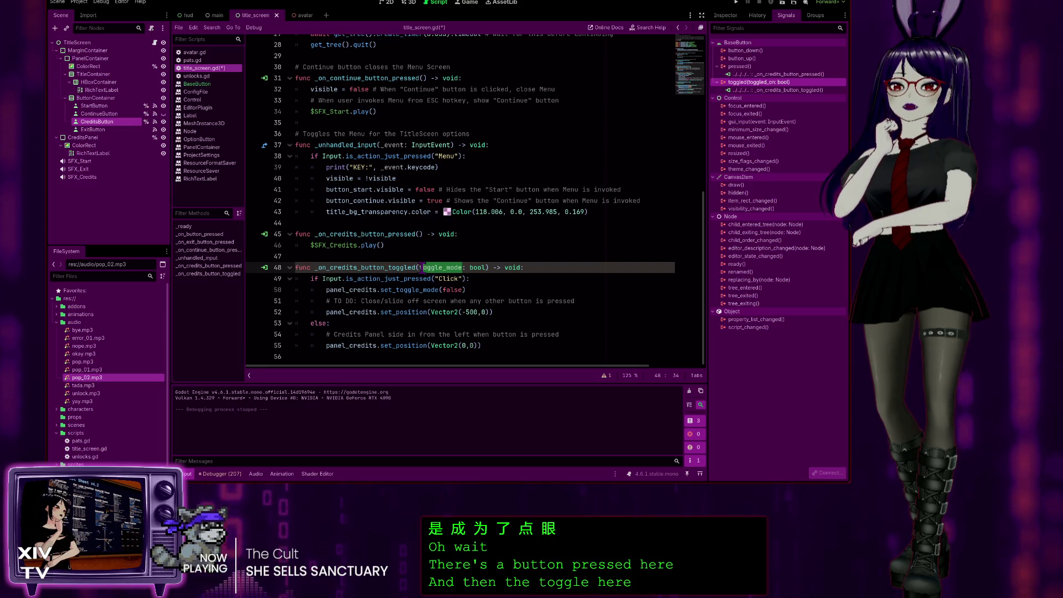
text(but)
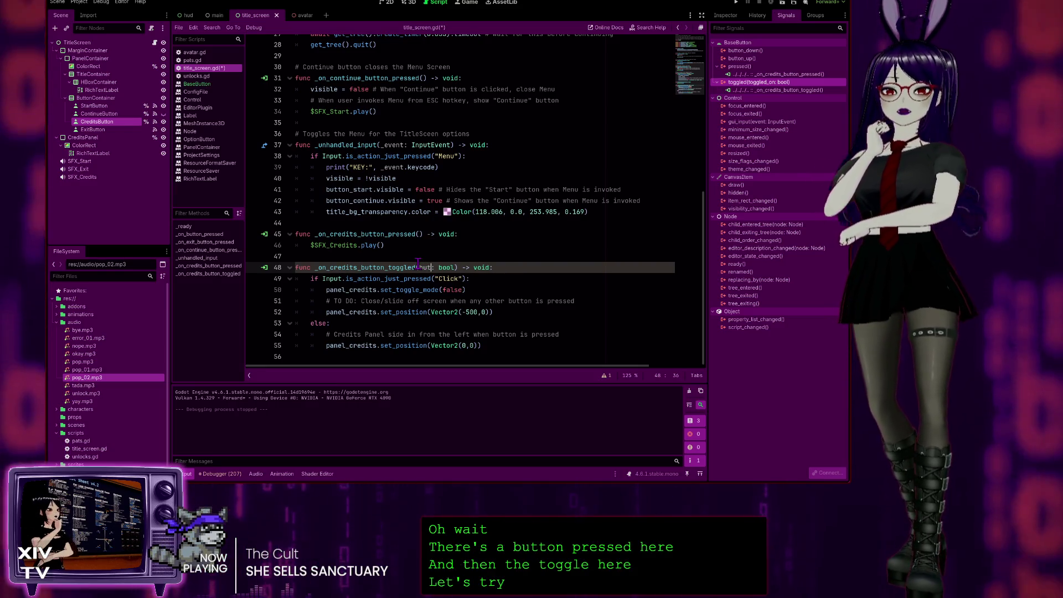
text(ton_pressed)
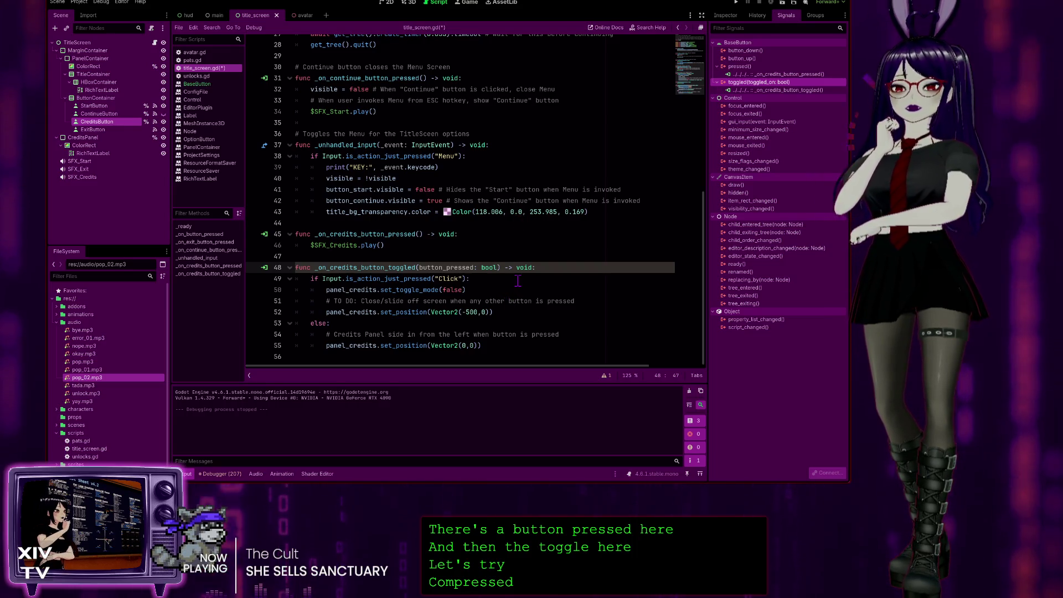
key(BackSpace)
key(BackSpace)
key(BackSpace)
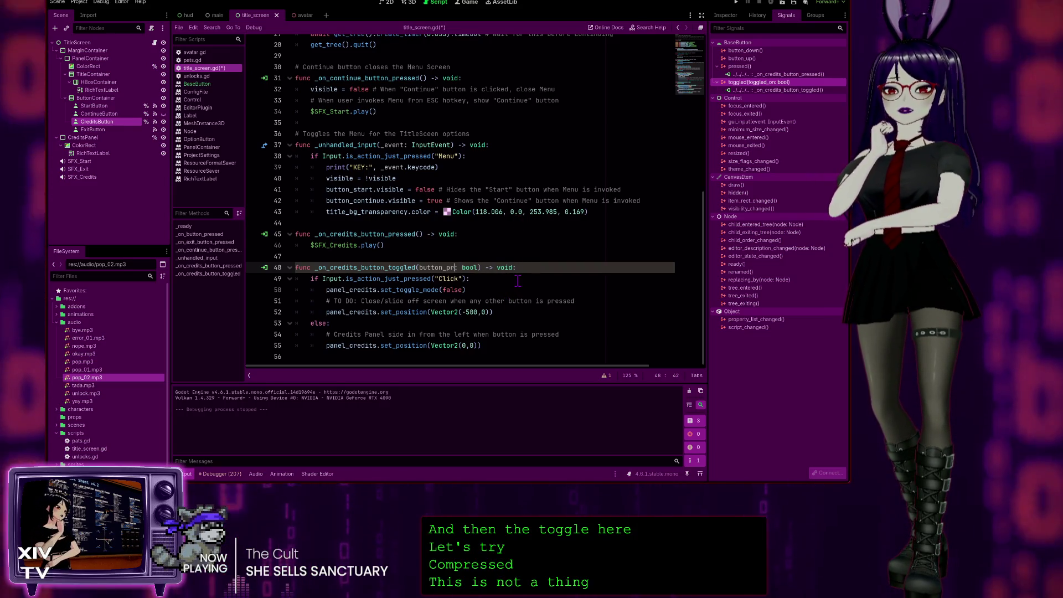
key(BackSpace)
key(BackSpace)
key(BackSpace)
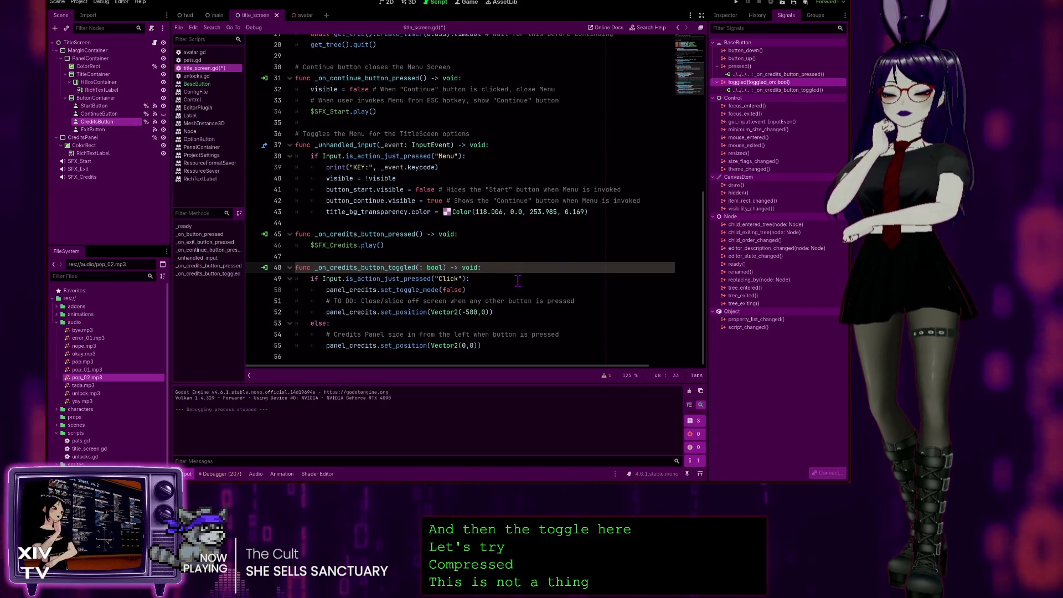
key(ctrl+z)
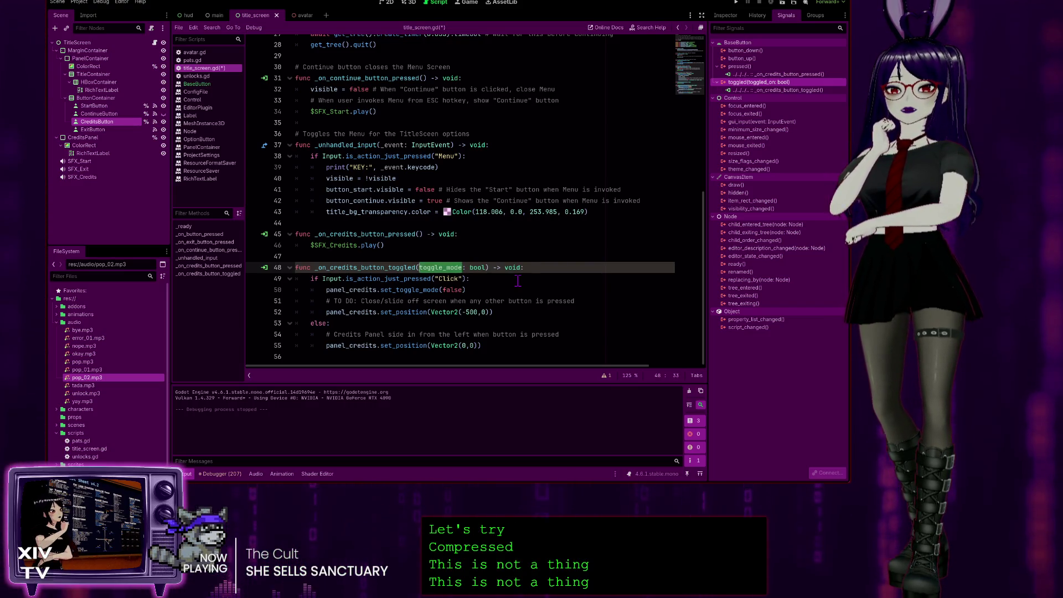
click(479, 276)
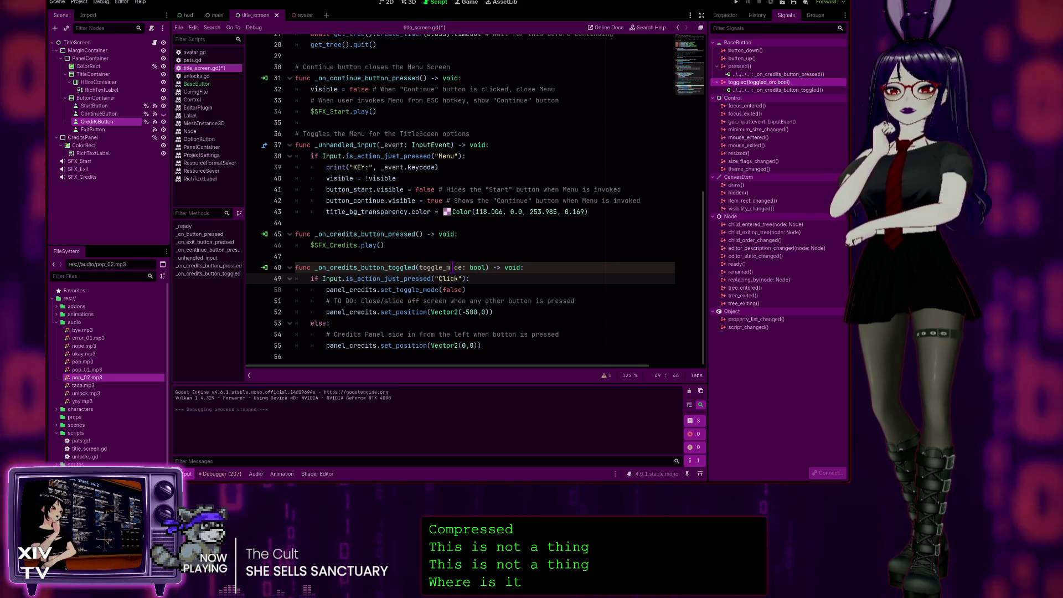
click(452, 268)
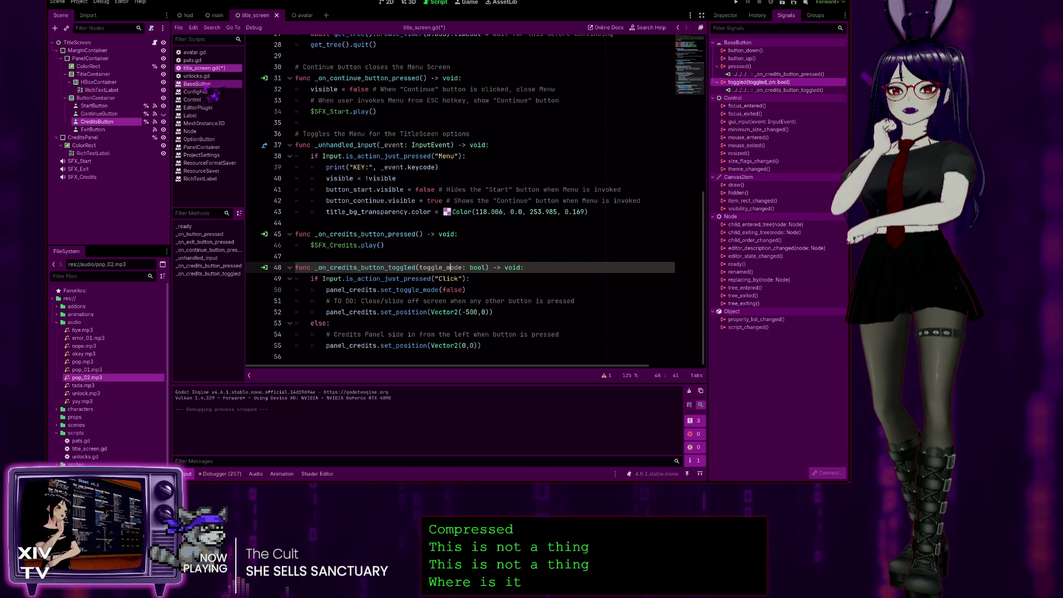
- Read the BaseButton reference's toggle_mode and button_pressed property descriptions, then return to title_screen.gd
click(197, 83)
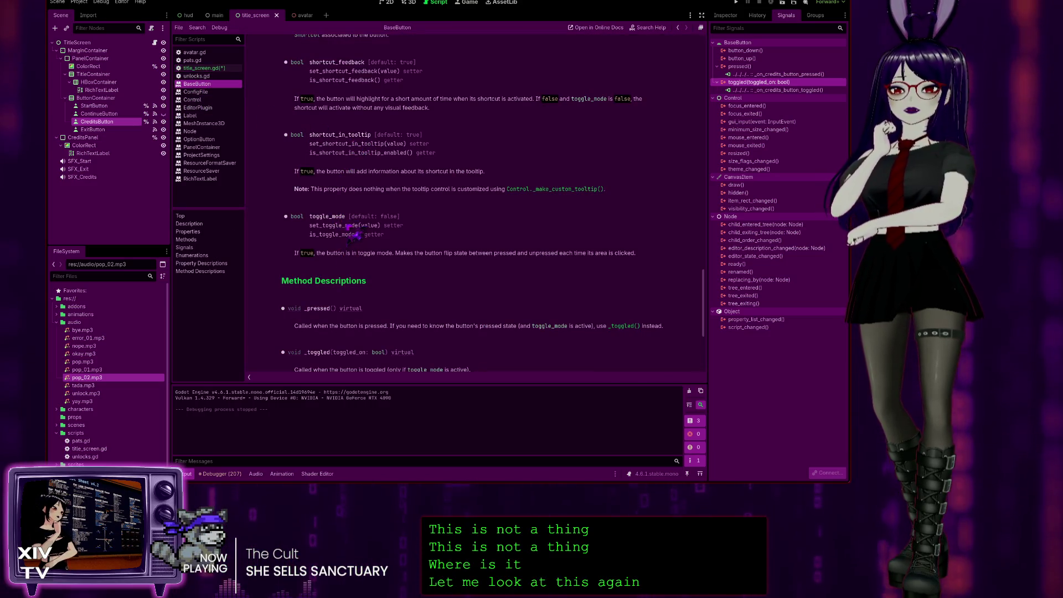
scroll(343, 325, down, 3)
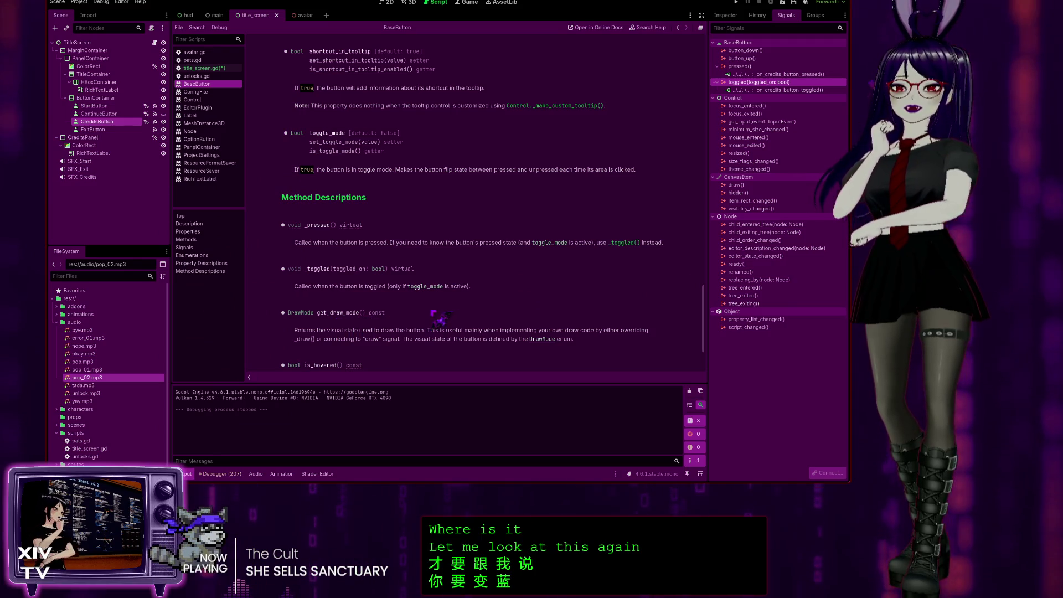
scroll(437, 317, up, 3)
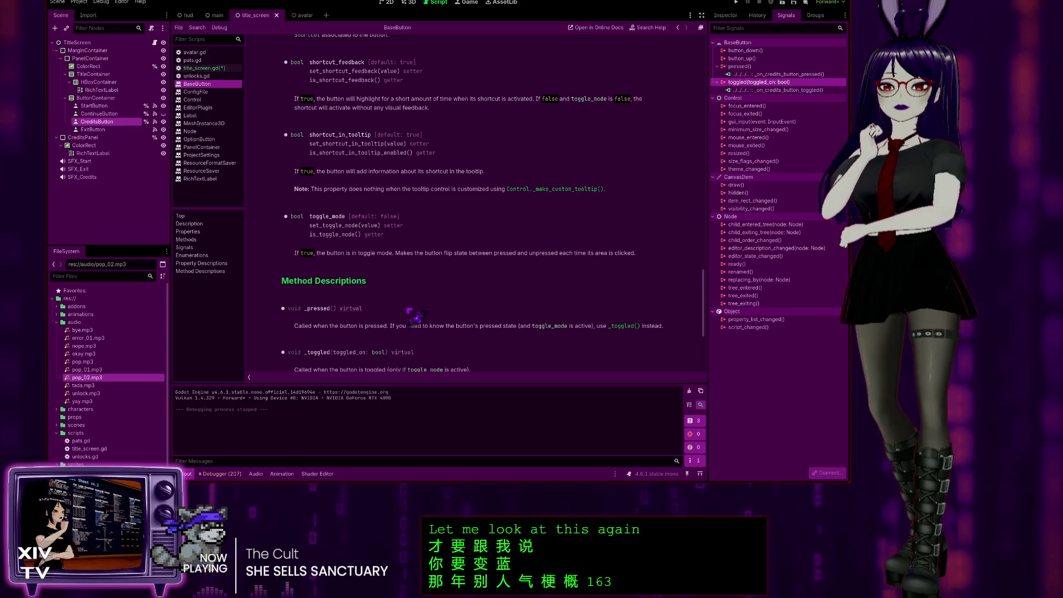
scroll(410, 277, up, 3)
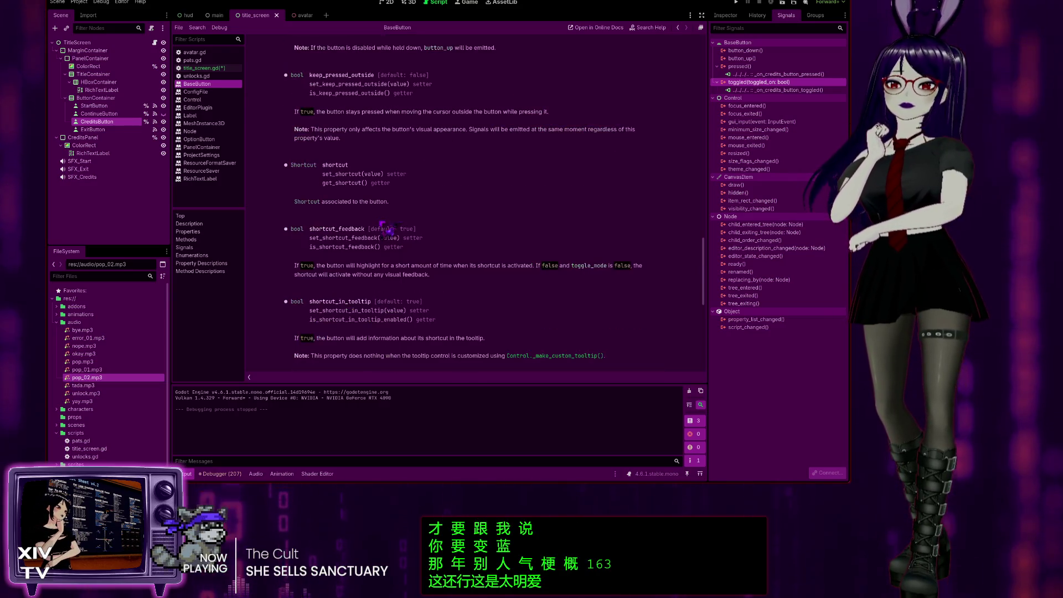
scroll(395, 220, up, 3)
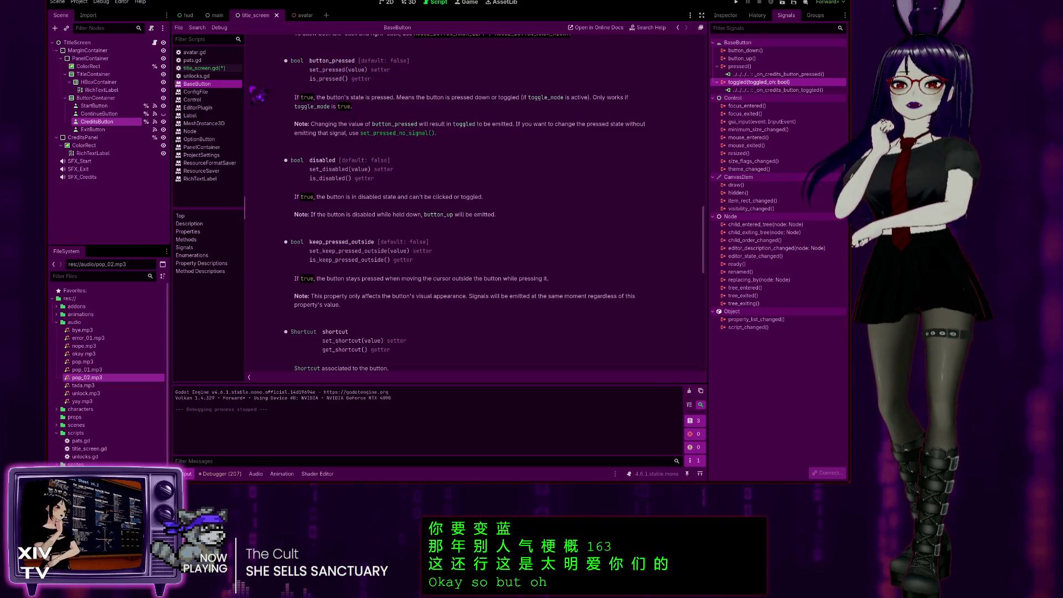
click(204, 68)
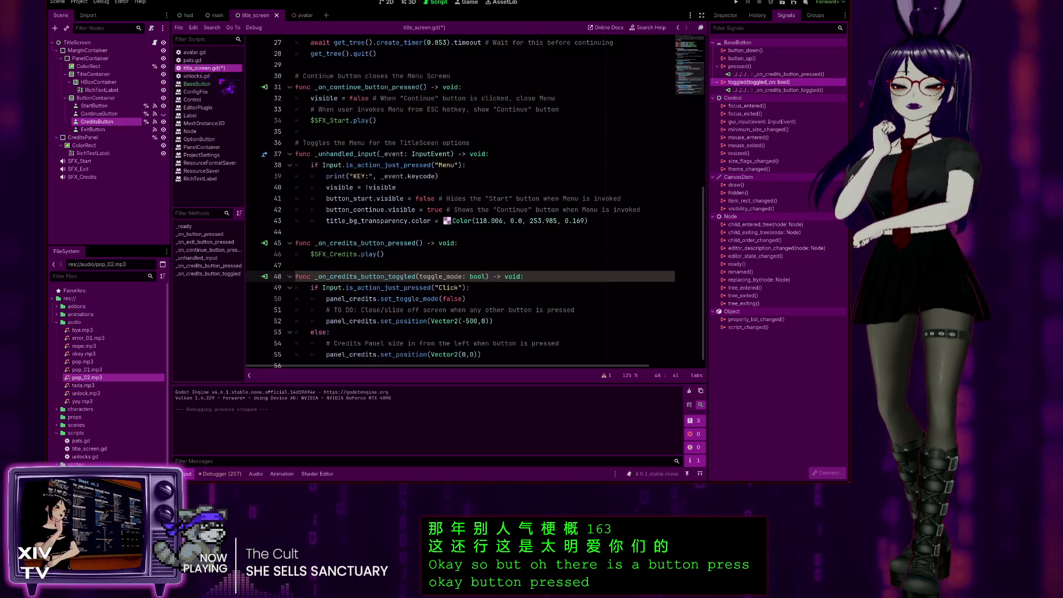
- Rename the toggled handler's toggle_mode parameter to button_pressed on line 48
double_click(435, 275)
text(on_)
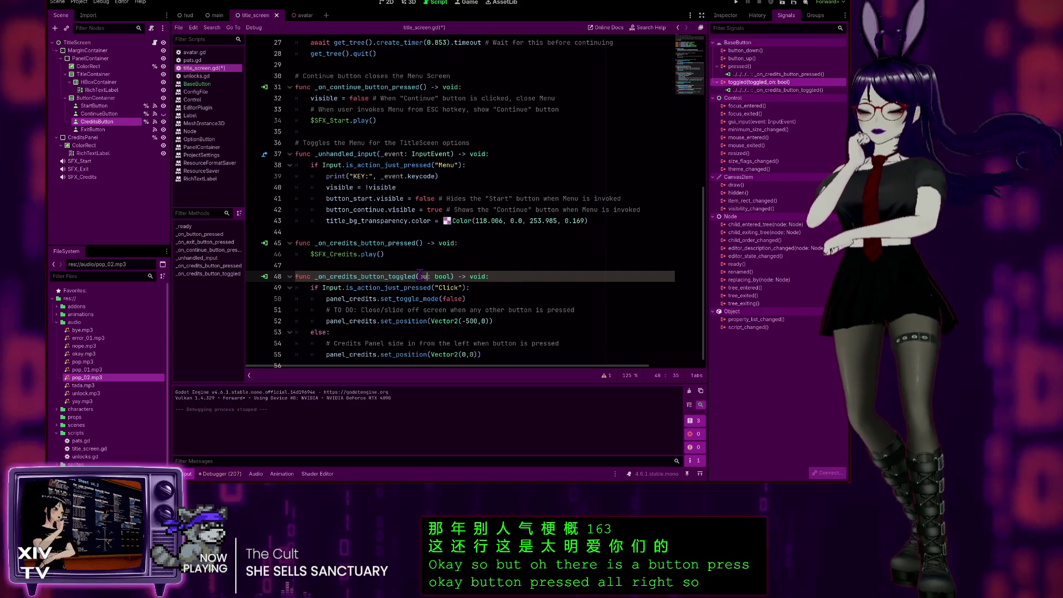
text(toggled(button_pressed)
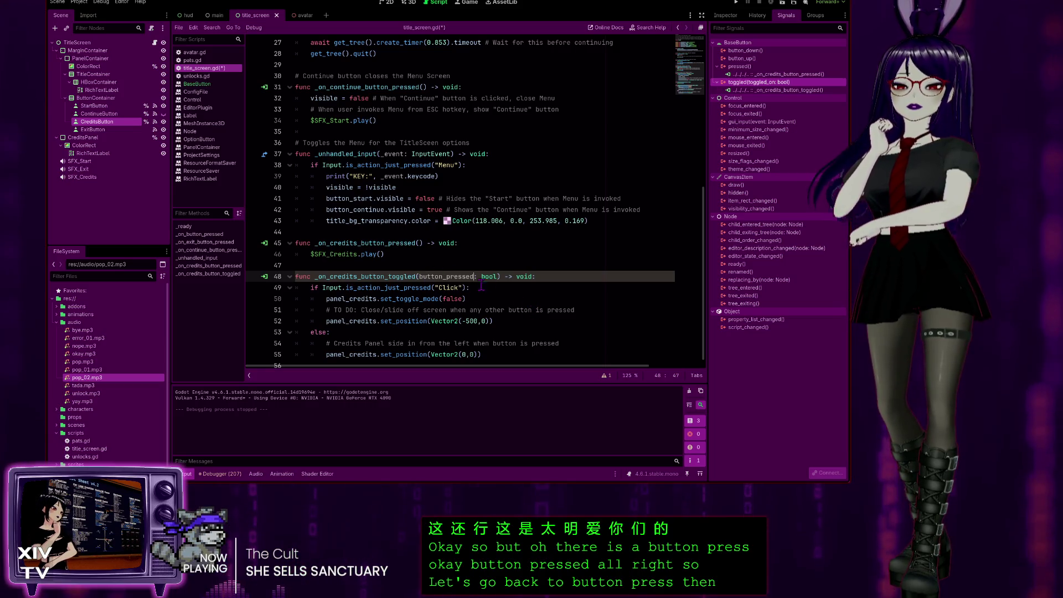
click(439, 299)
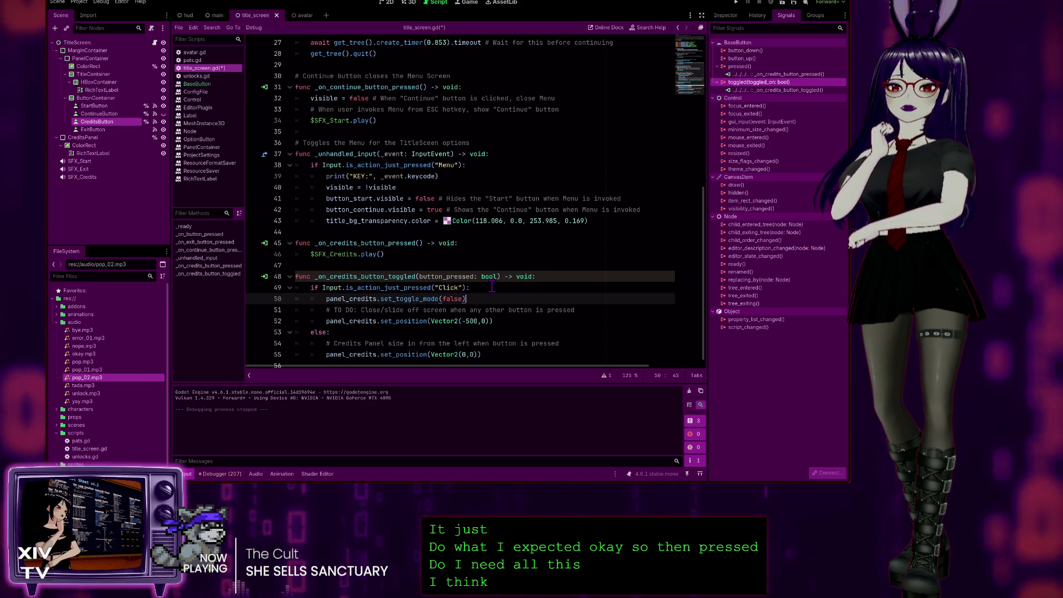
- Comment out the Click input check, the TO DO, hide-position and else lines
drag(477, 288, 235, 283)
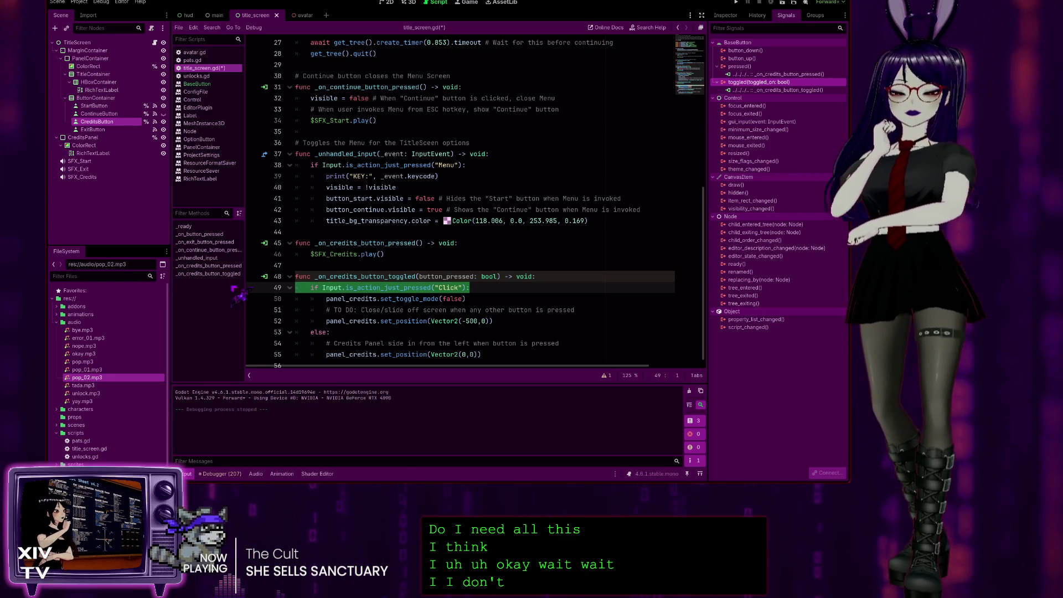
key(ctrl+k)
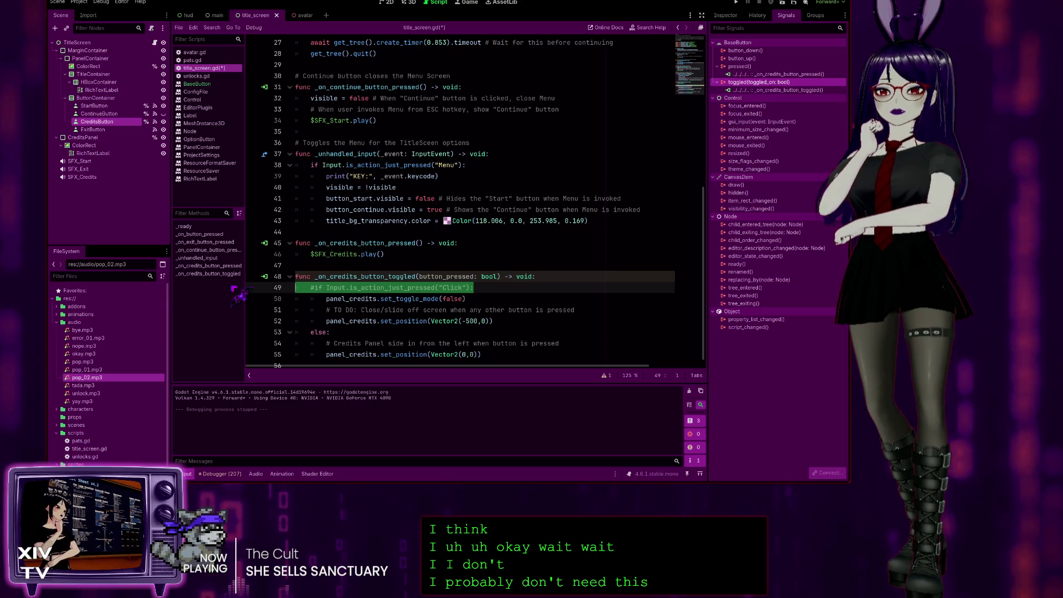
drag(330, 332, 136, 324)
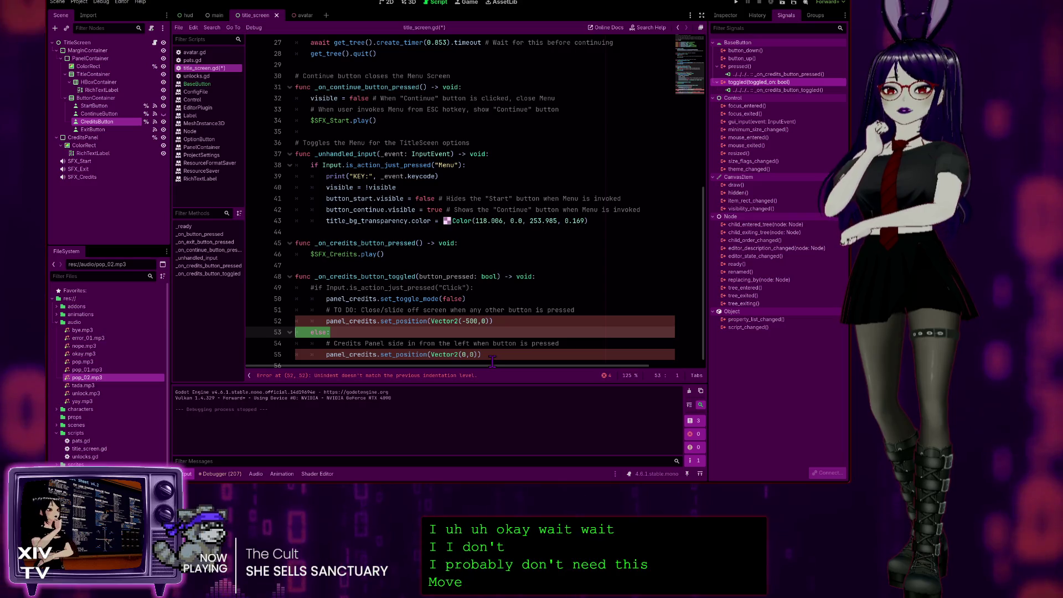
click(496, 356)
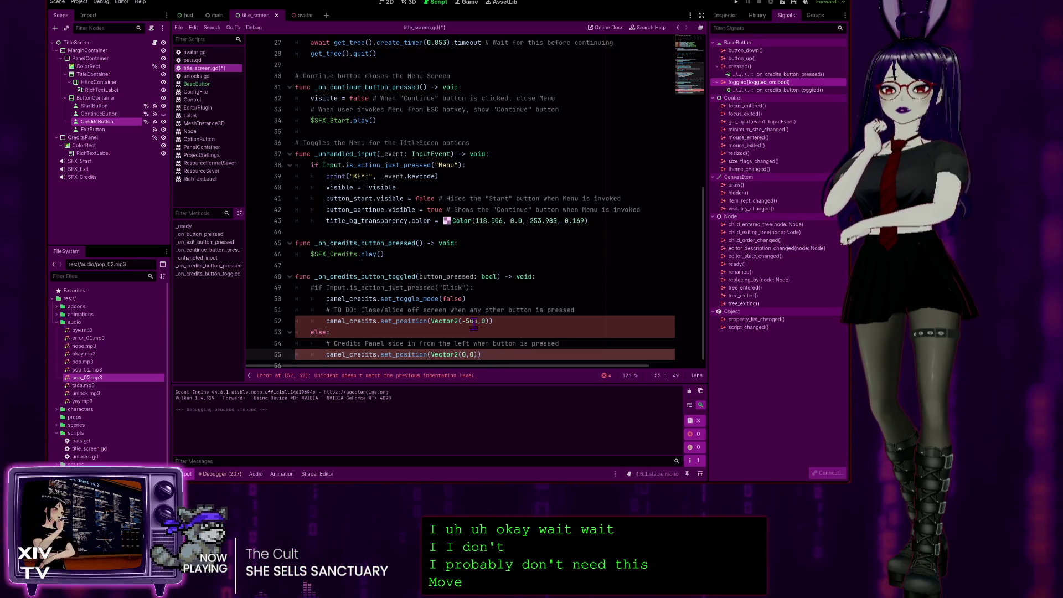
click(350, 332)
mouse_move(255, 328)
mouse_down()
mouse_move(219, 300)
mouse_move(211, 315)
mouse_up()
key(ctrl+k)
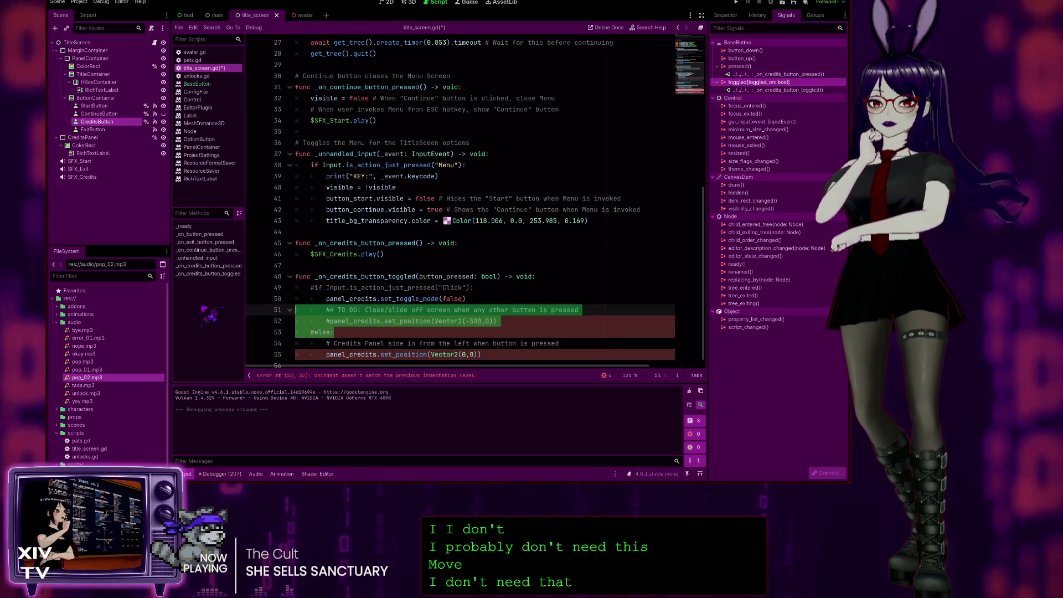
- Unindent the set_toggle_mode(false) line and select the show-position line 55 and set_toggle_mode line
click(321, 299)
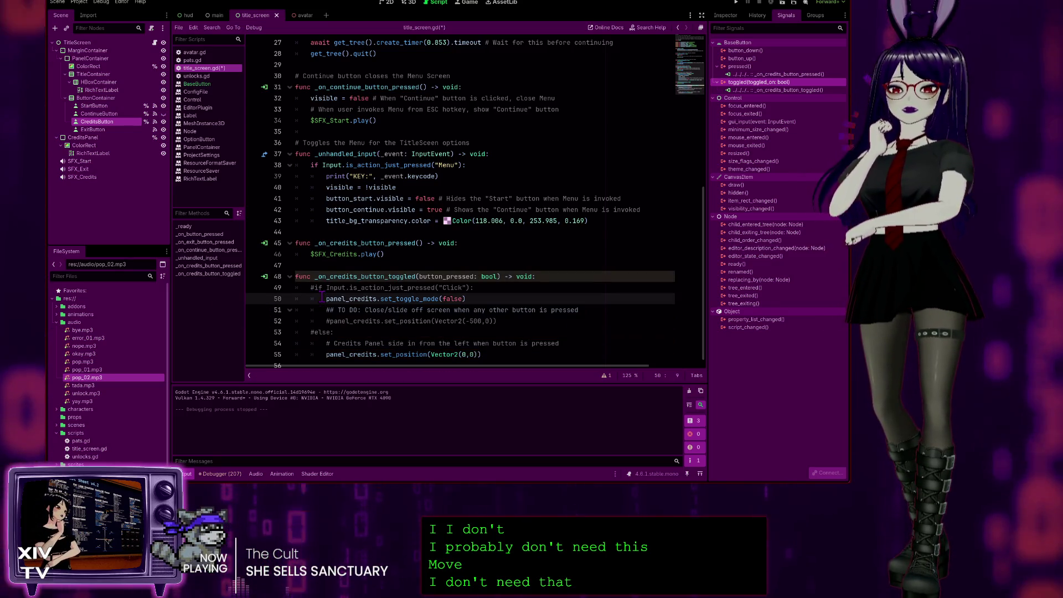
key(BackSpace)
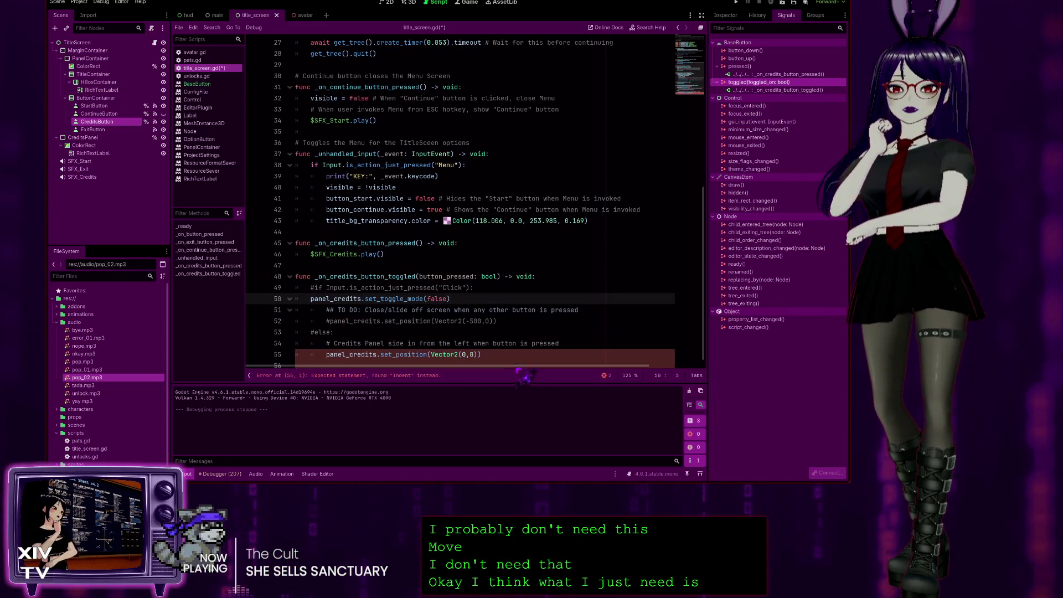
drag(480, 354, 186, 352)
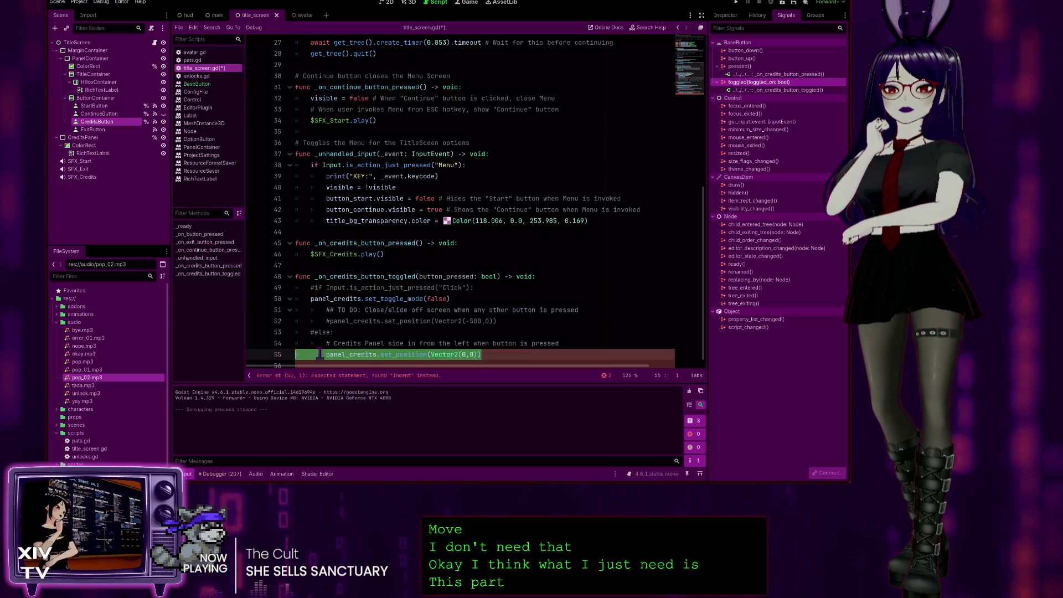
click(514, 357)
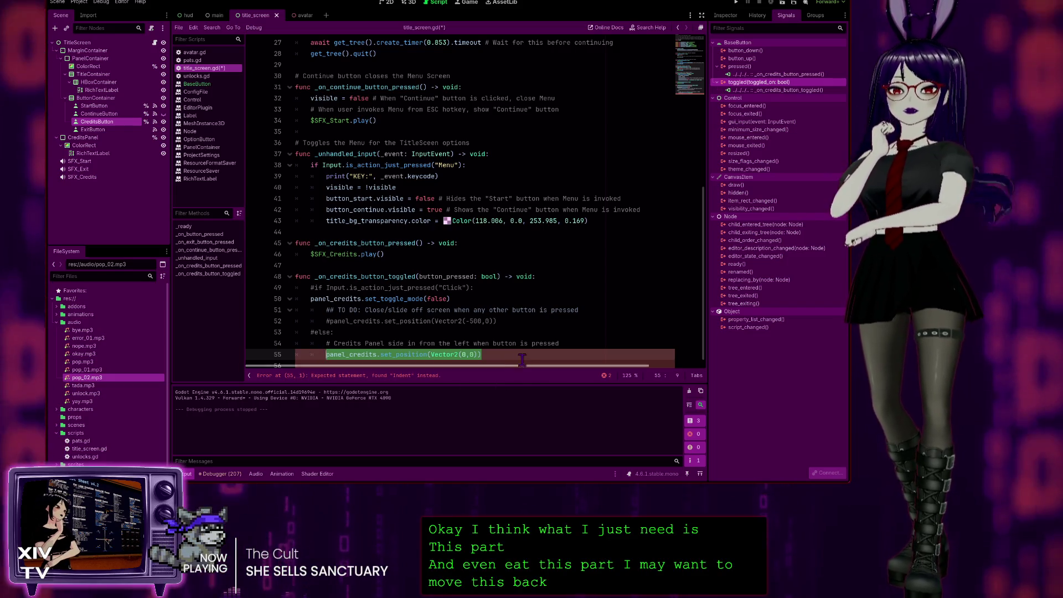
drag(515, 357, 243, 362)
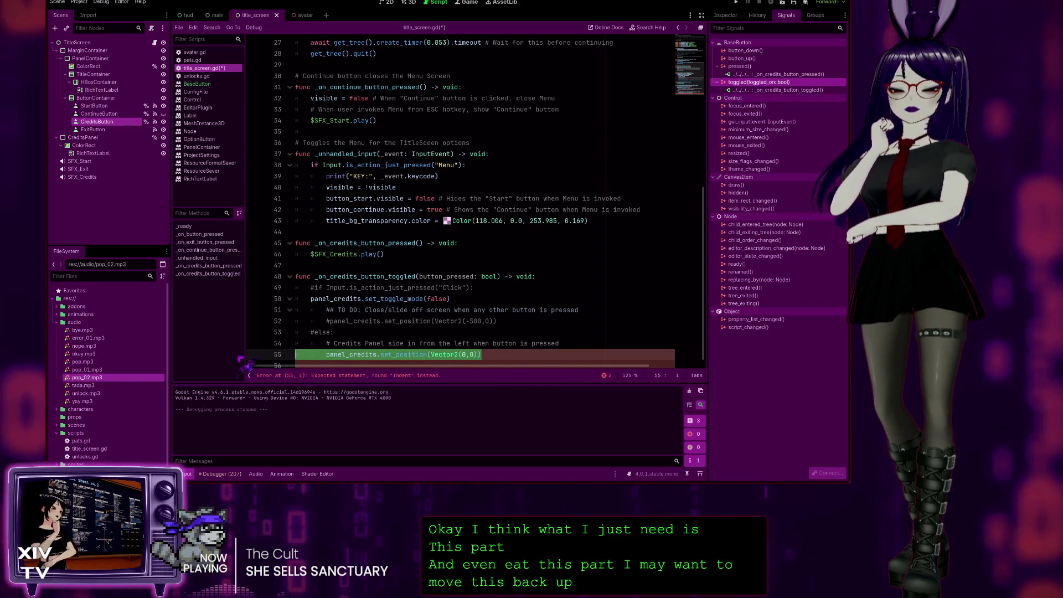
click(575, 297)
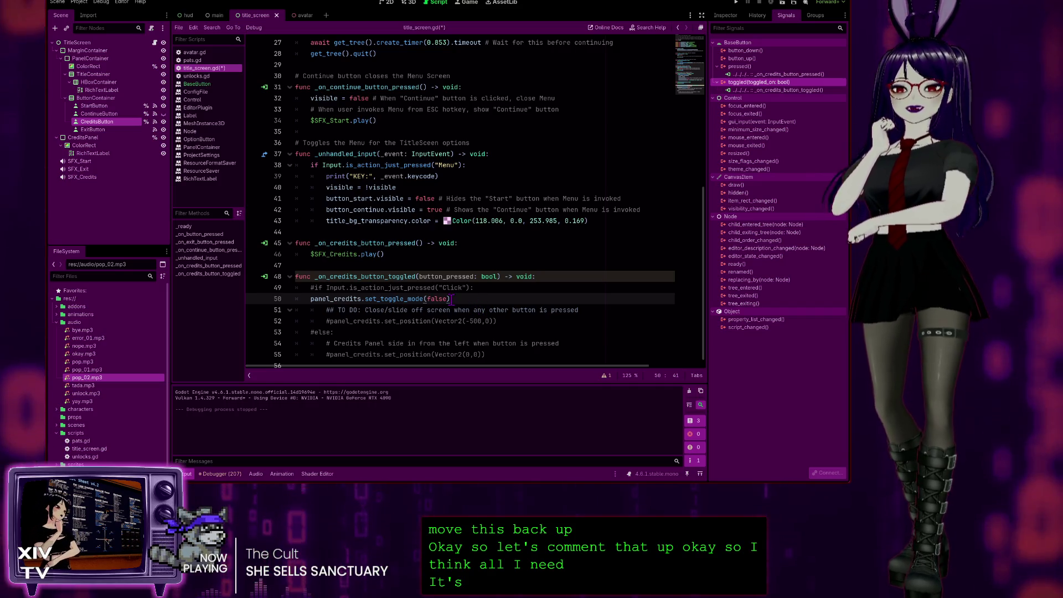
drag(455, 298, 234, 299)
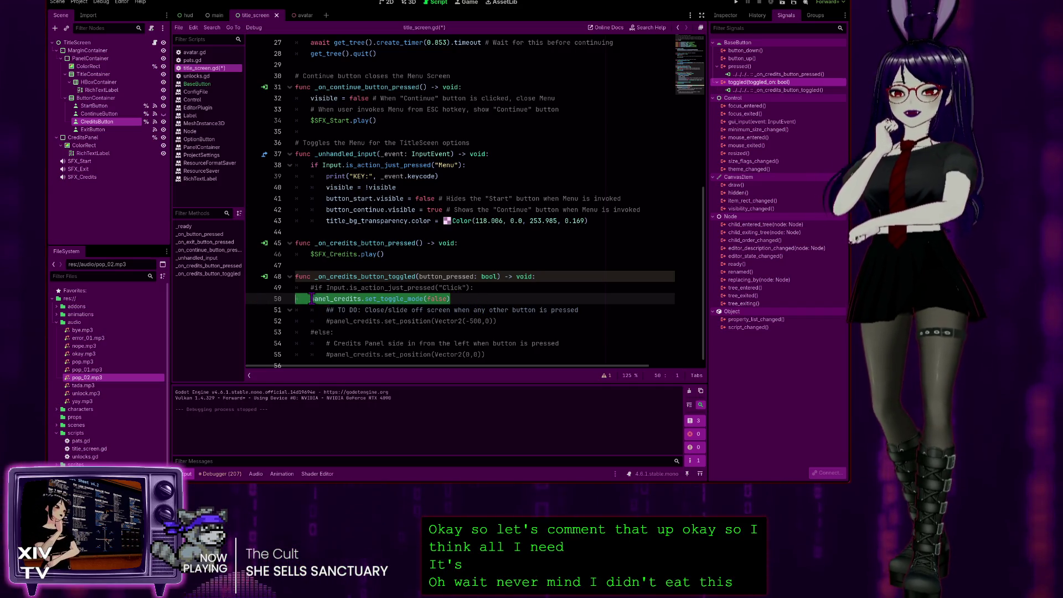